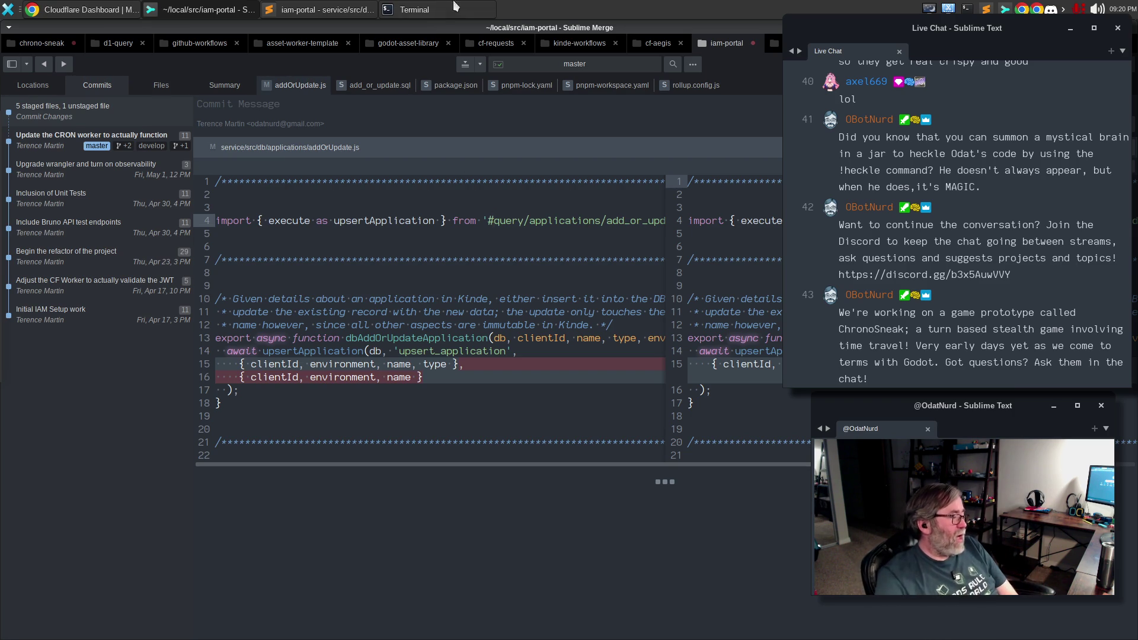
- Inspect the upsert_application query call on line 14 of addOrUpdate.js, then show the add_or_update.sql diff
click(294, 354)
double_click(377, 352)
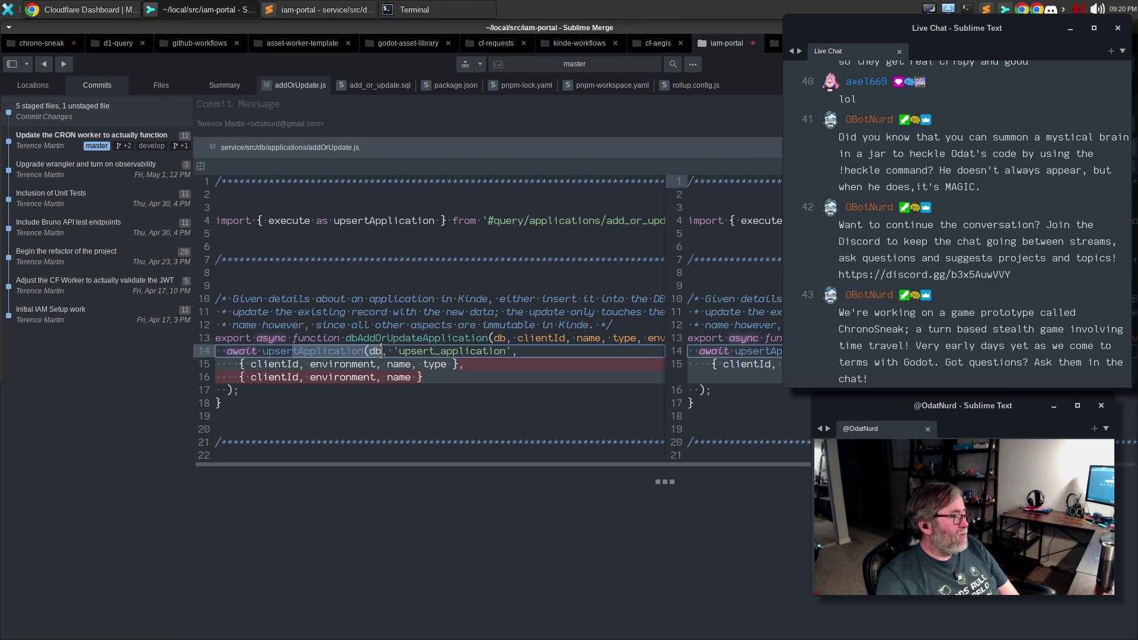
drag(399, 353, 504, 354)
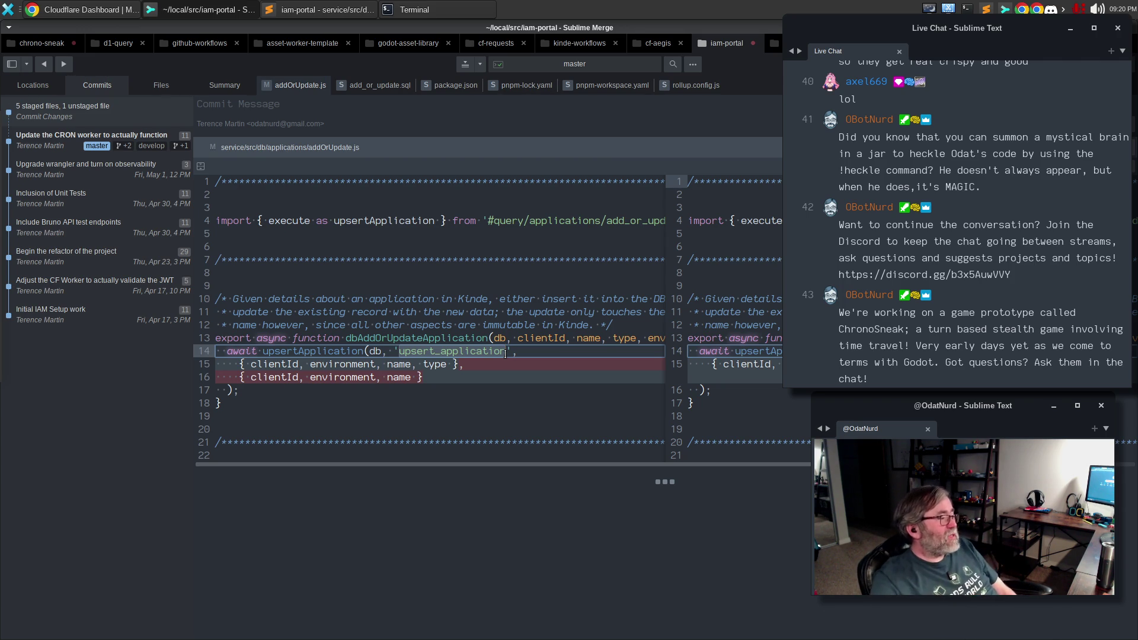
click(473, 369)
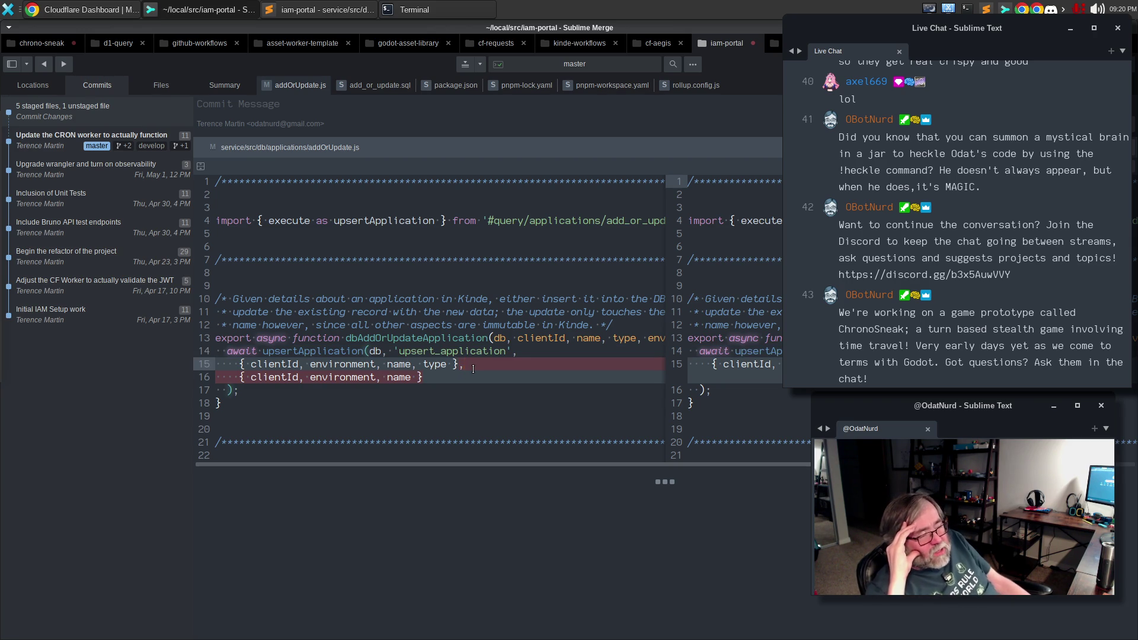
click(383, 92)
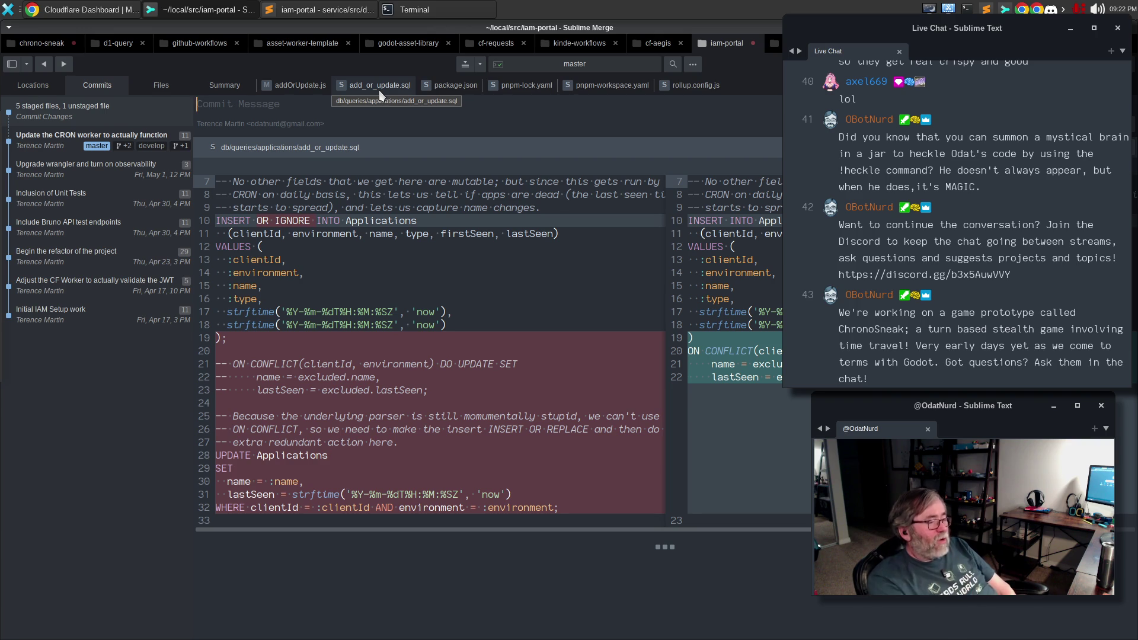
- Review lines 15–16 of the addOrUpdate.js diff and stage the file, making six staged files
click(279, 85)
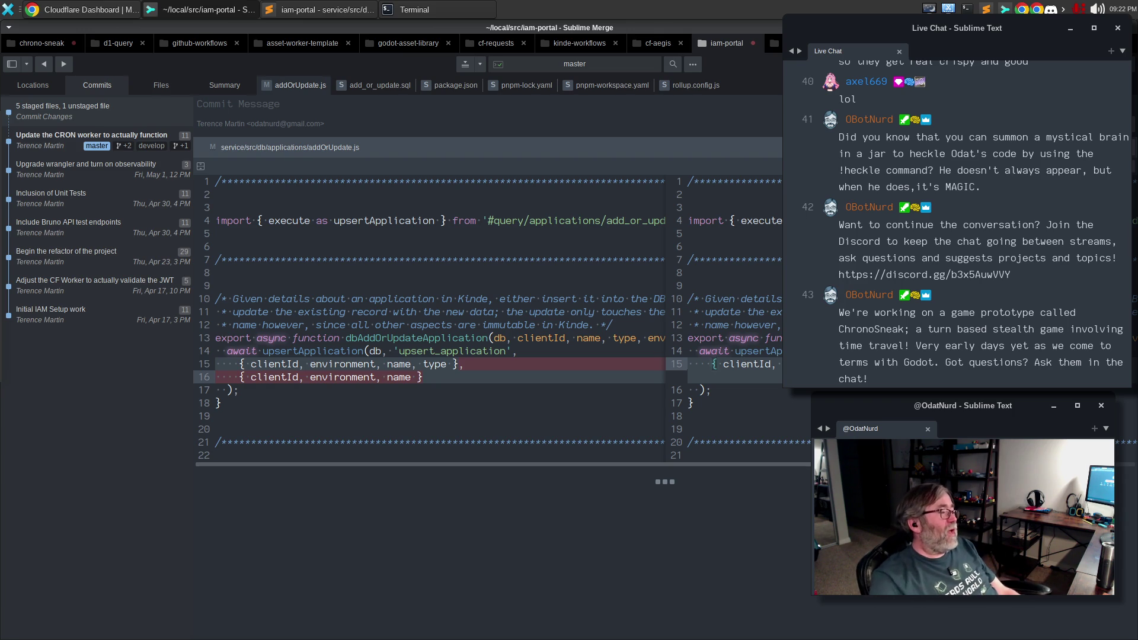
click(435, 374)
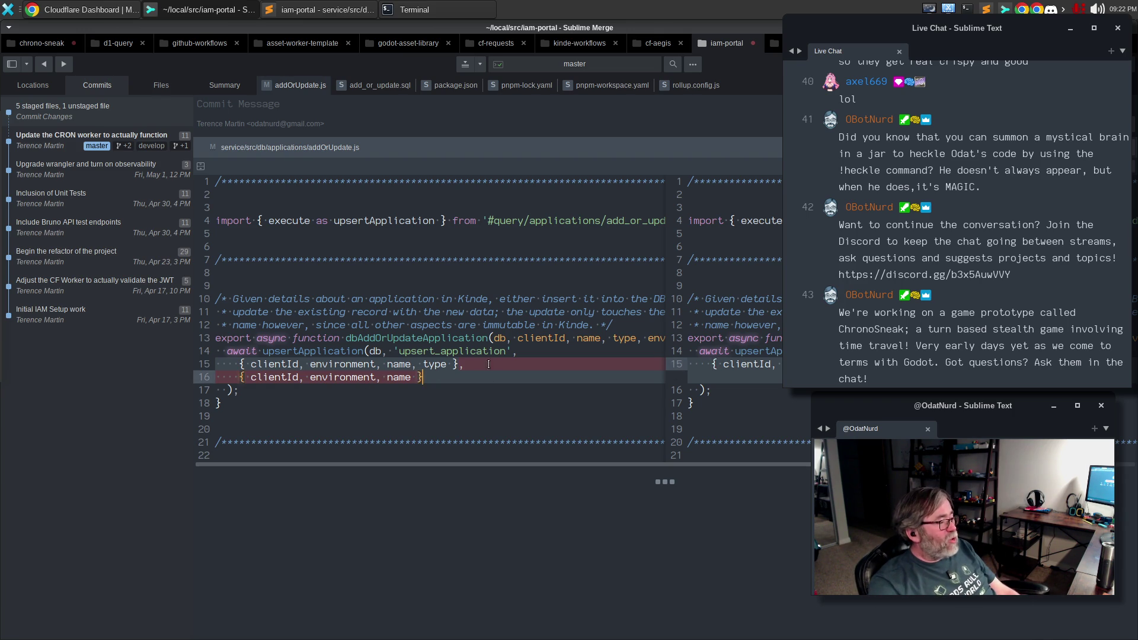
click(485, 364)
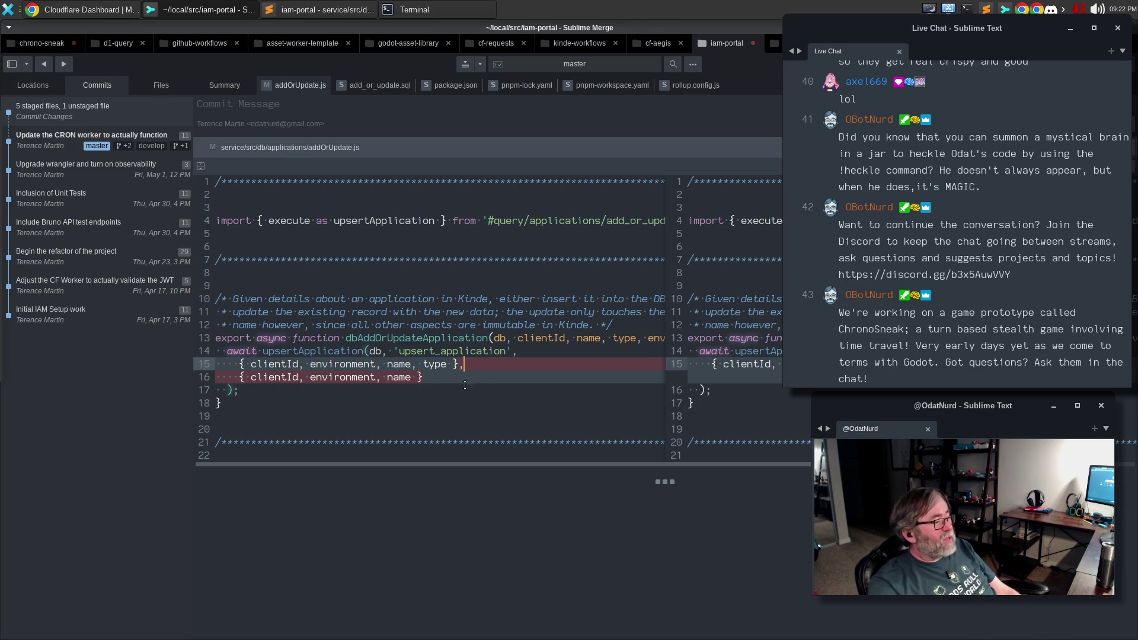
click(457, 378)
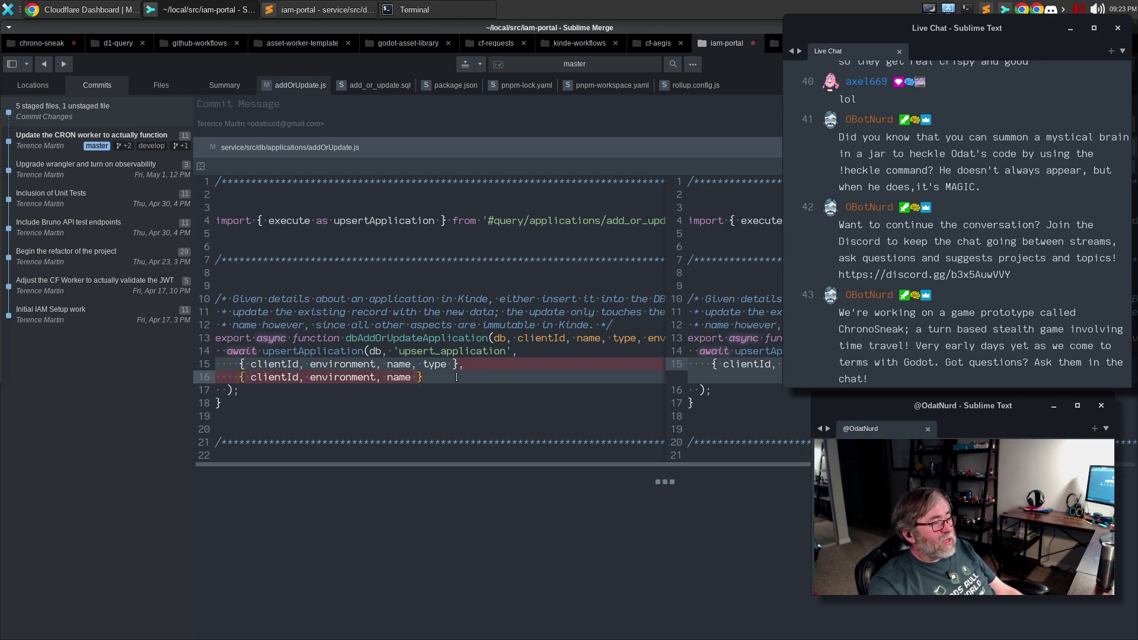
key(Up)
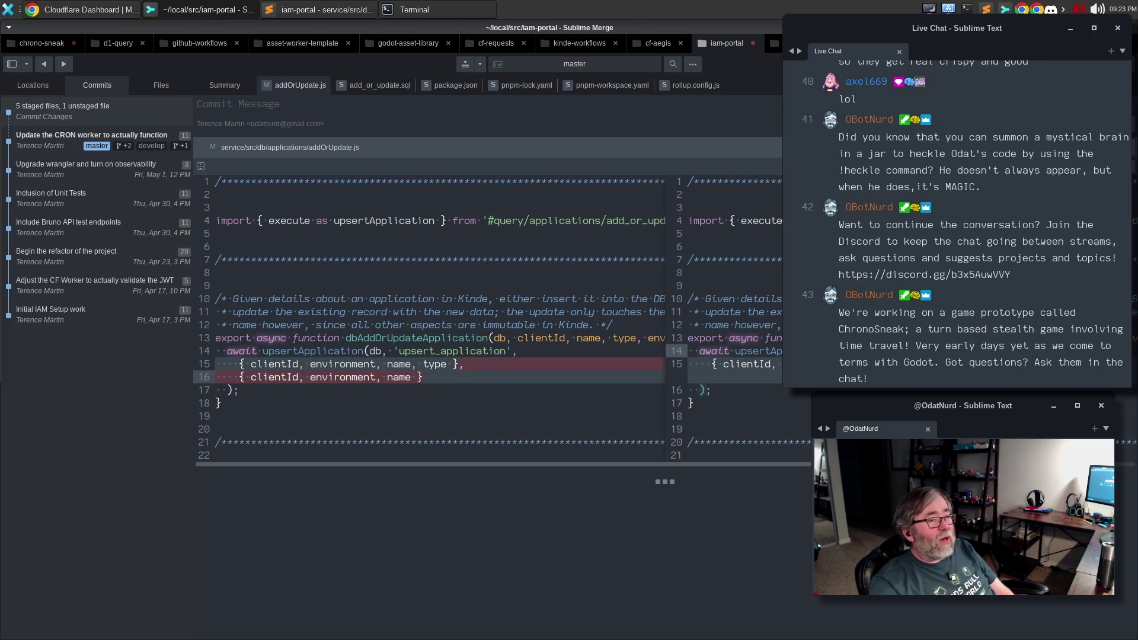
key(ctrl+shift+a)
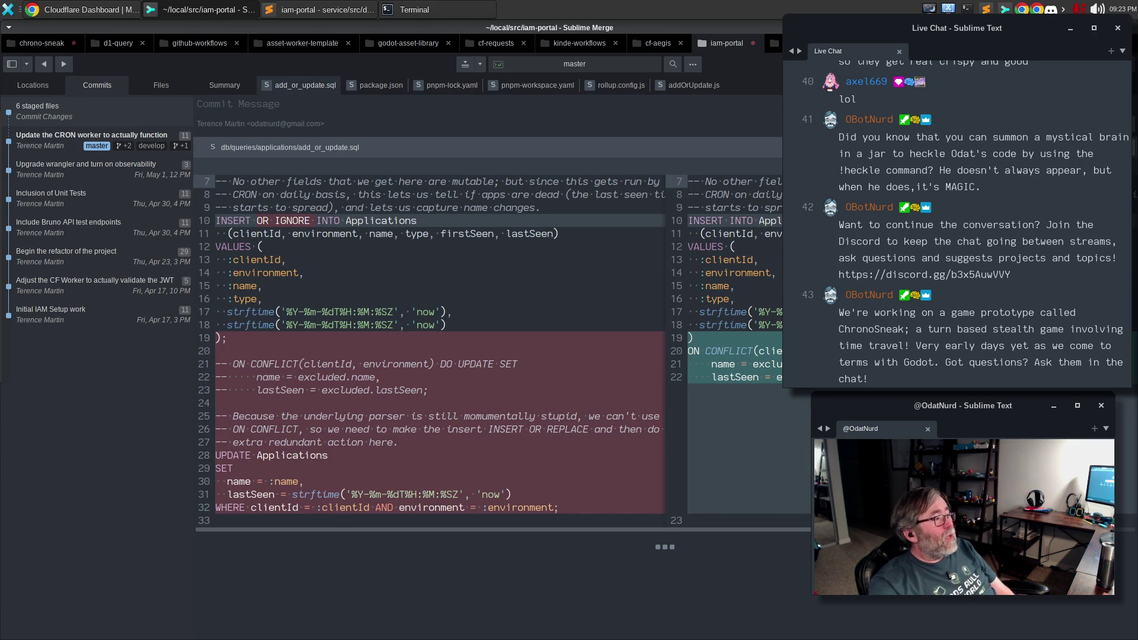
- Enter the commit summary 'Update to the latest version of d1-query'
text(Updaste tyo)
key(BackSpace)
key(BackSpace)
key(BackSpace)
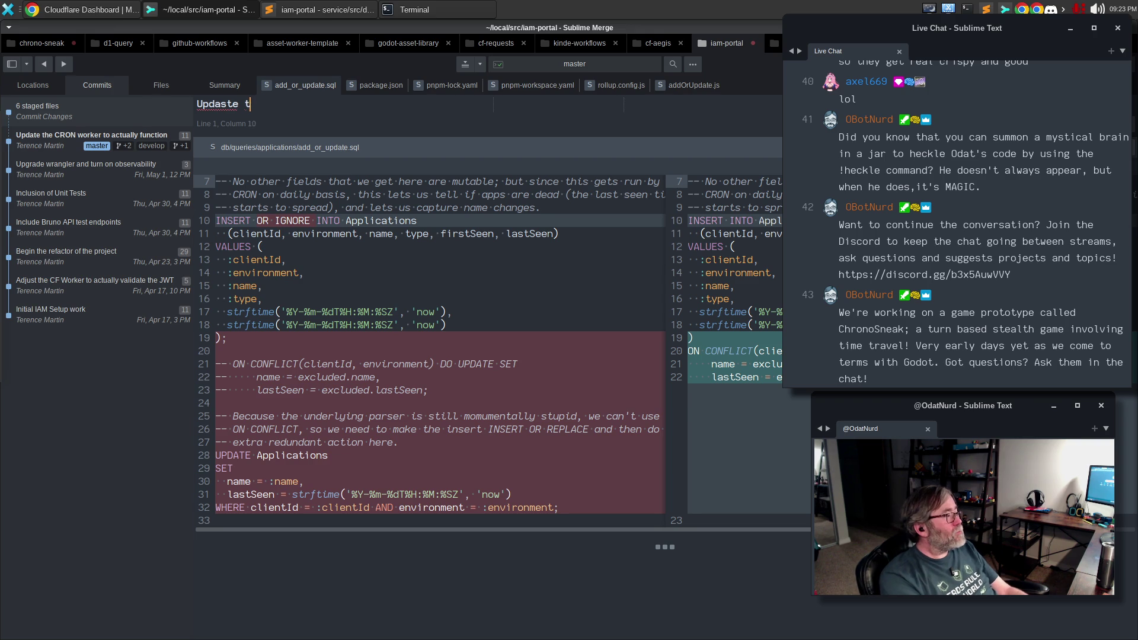
text(te to the latest versio)
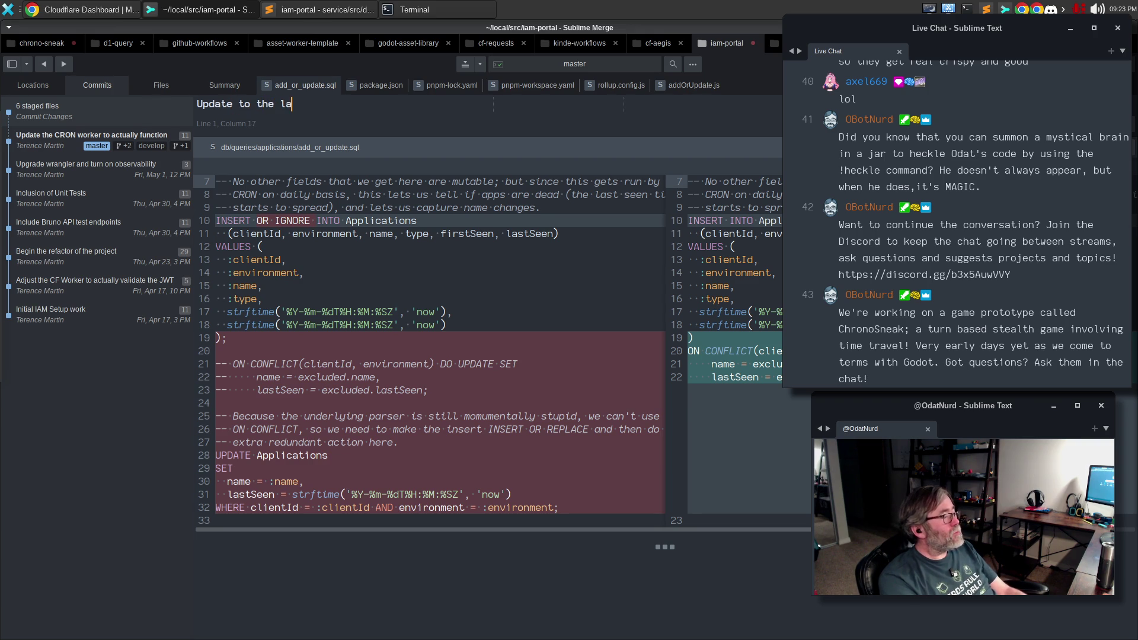
text(n of d1-query)
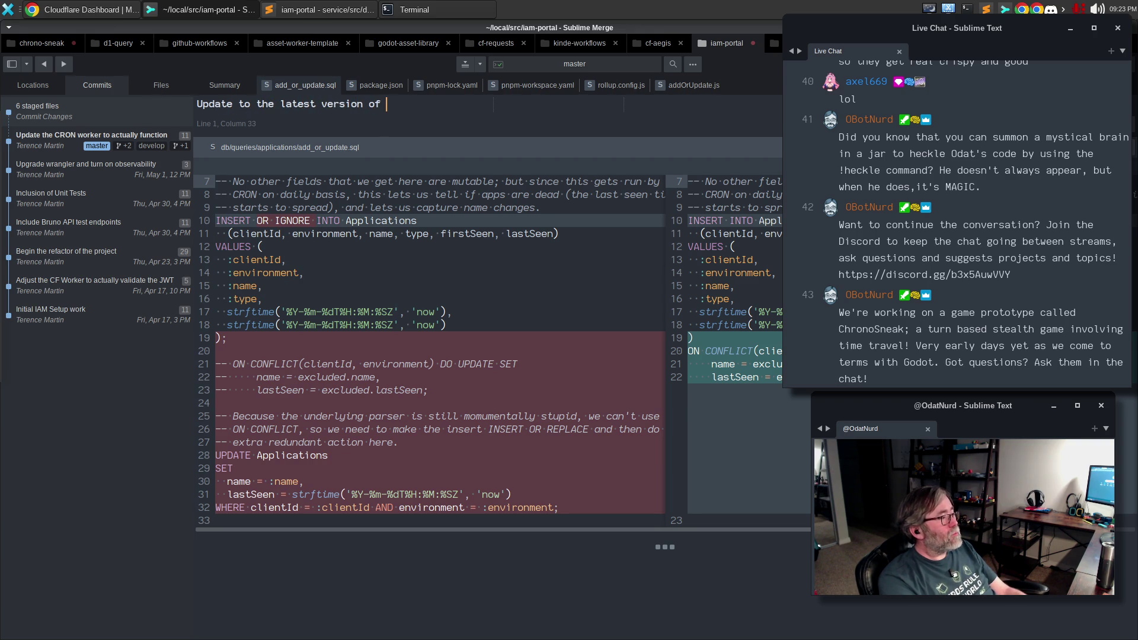
- Write a body explaining the new SQL parser avoids the underlying library's errors, and commit
key(Return)
key(Return)
text(Using this versio)
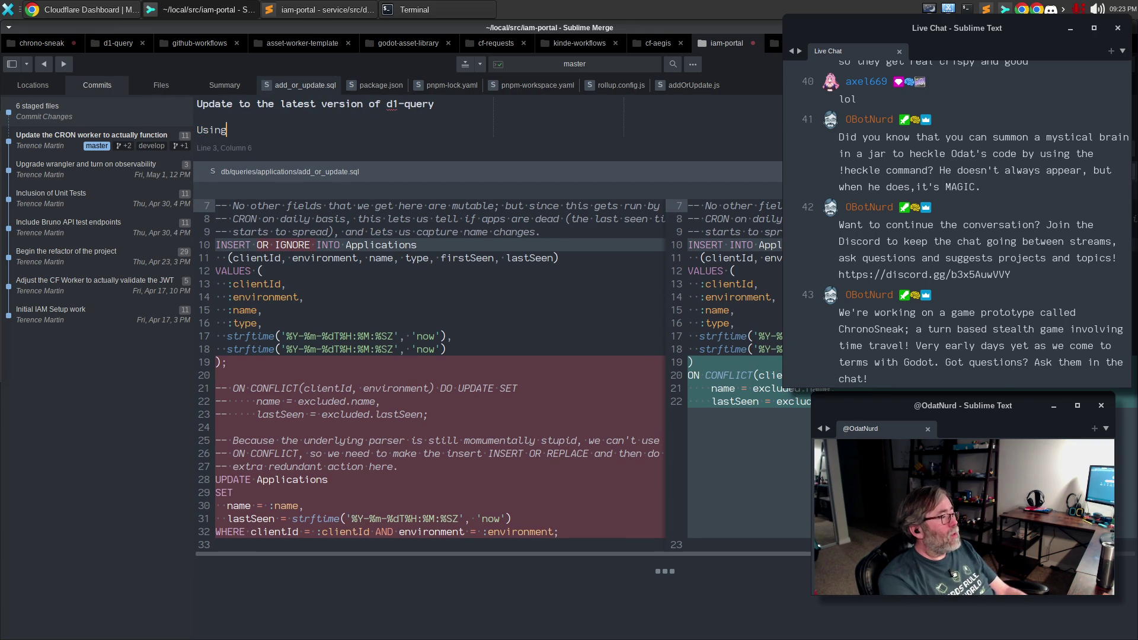
text(n and its)
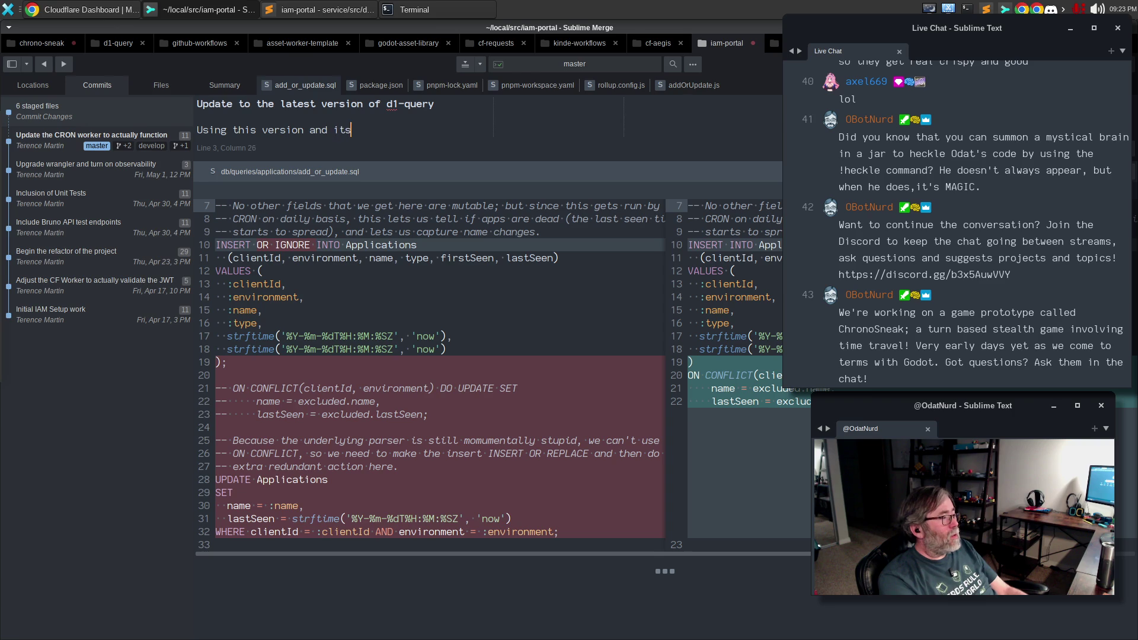
text( new high-fa)
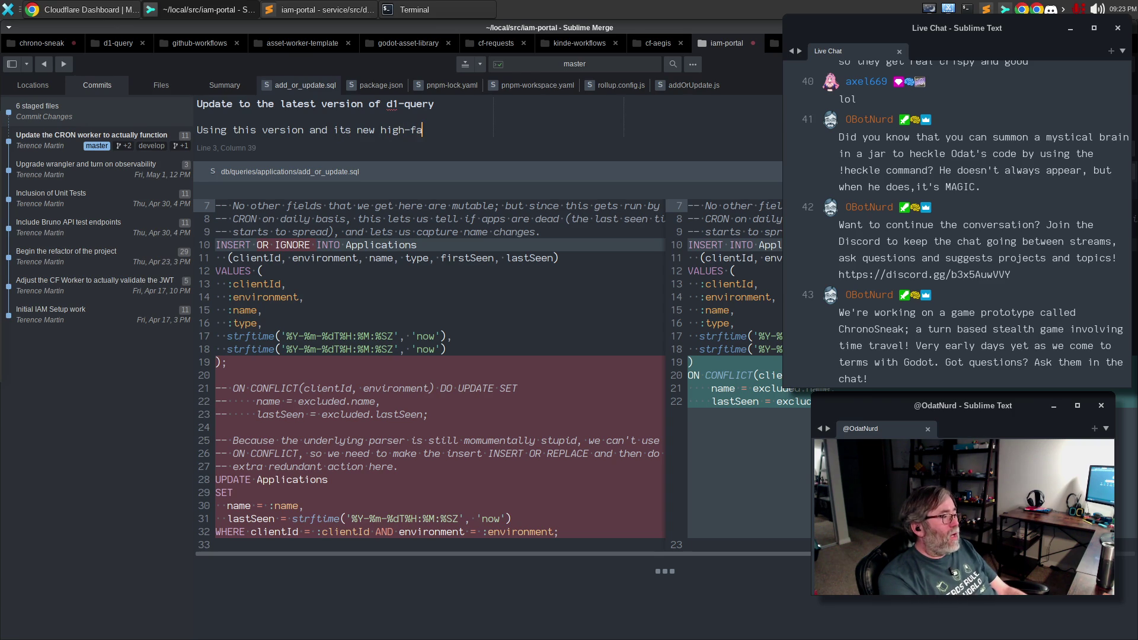
text(lutin' )
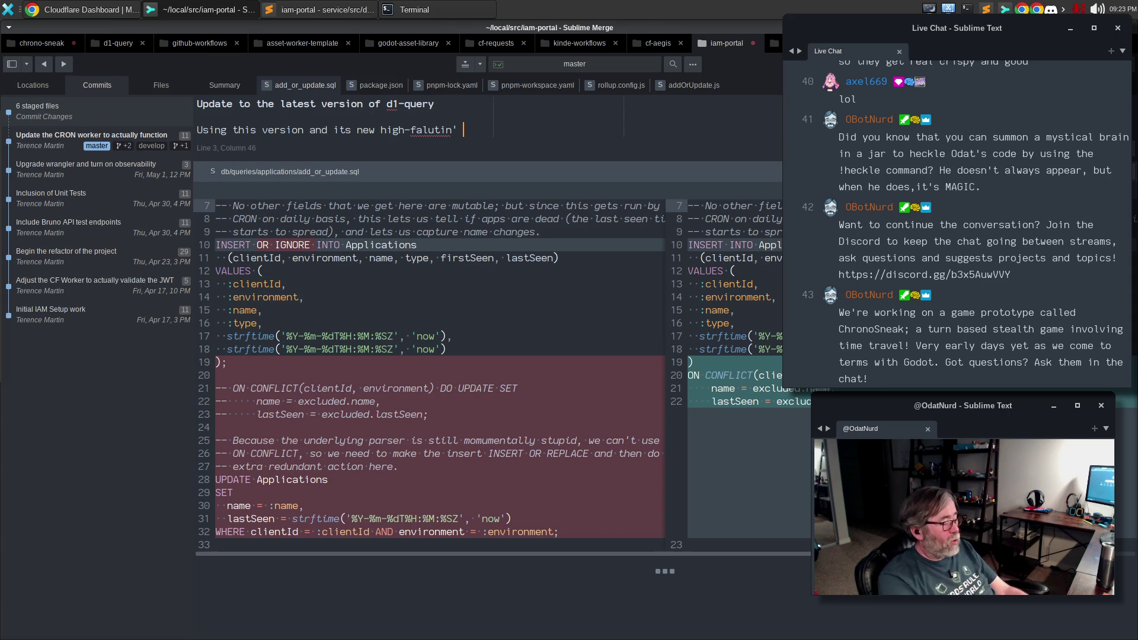
text(SQL pars)
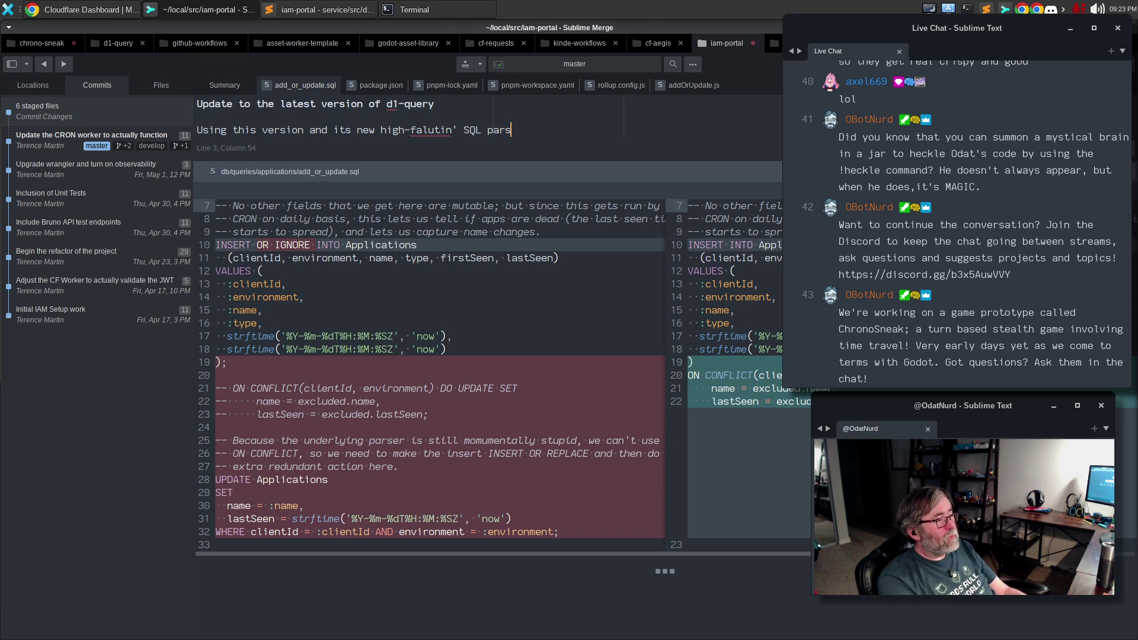
text(er, we can)
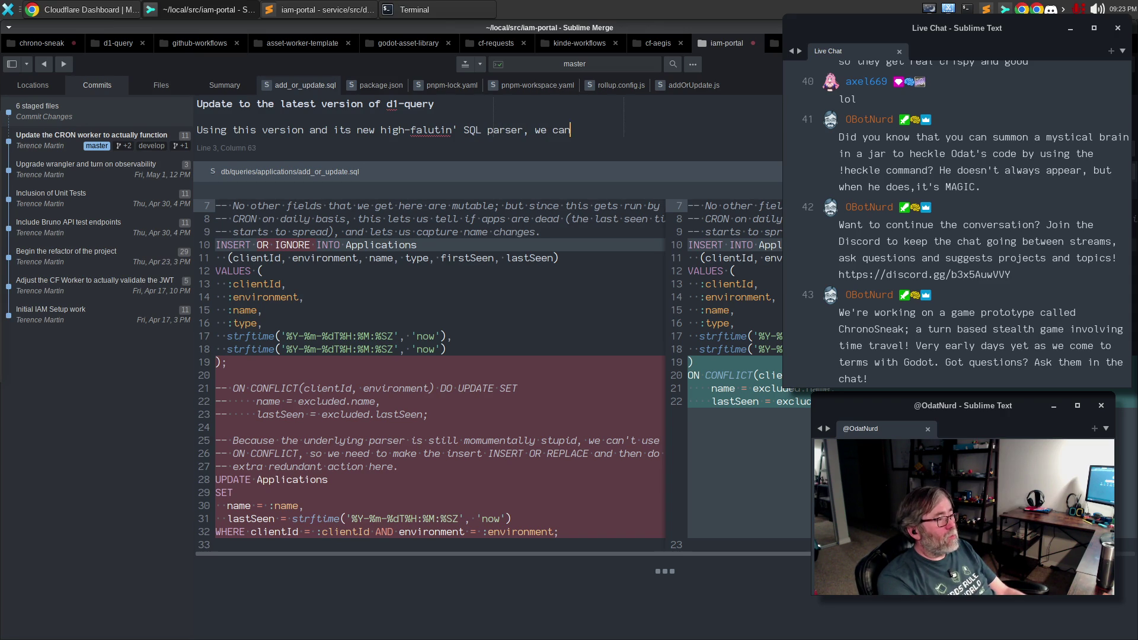
text( actually)
key(Return)
text(us)
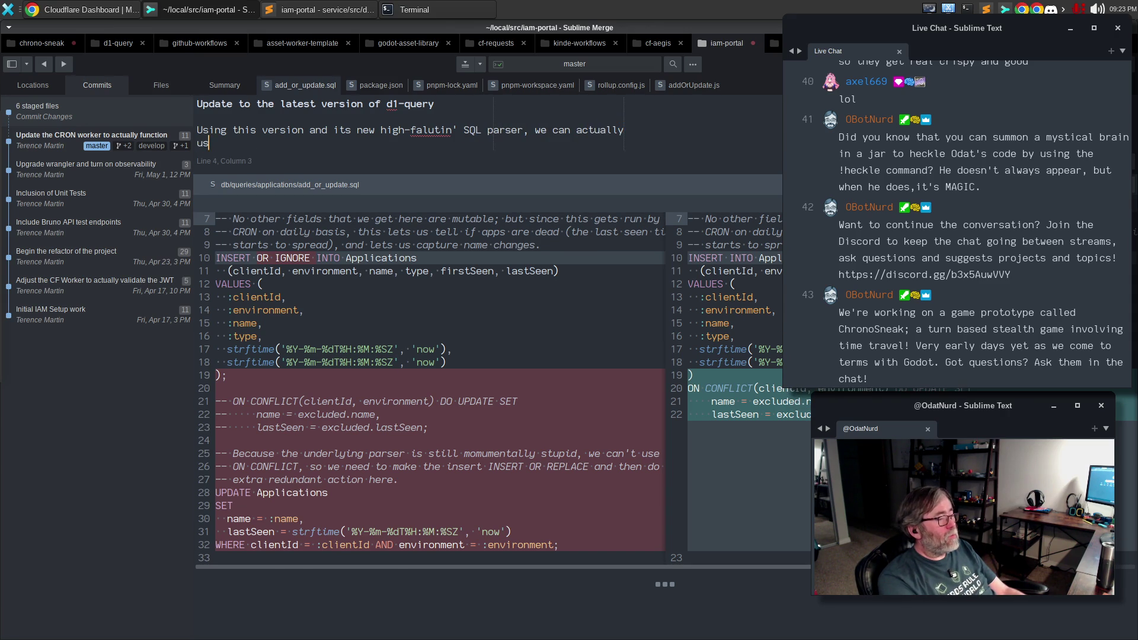
text(e the SQ)
key(BackSpace)
key(BackSpace)
key(BackSpace)
text(SQL t)
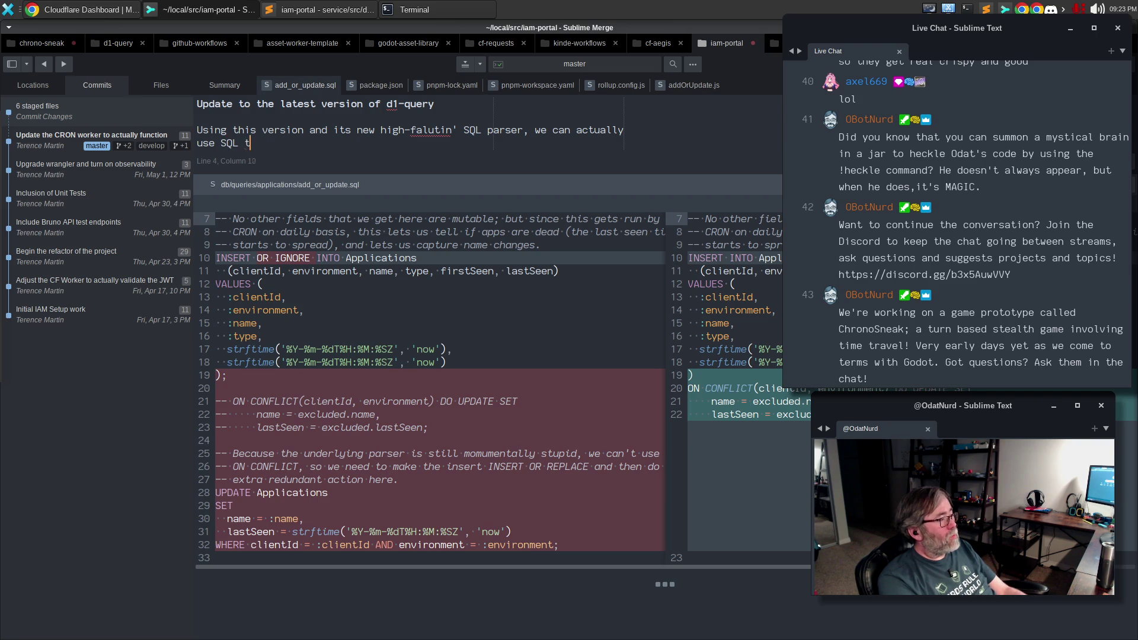
text(hat SQLite supports without the )
text(undelryi)
key(ctrl+BackSpace)
text(underlying parsing library)
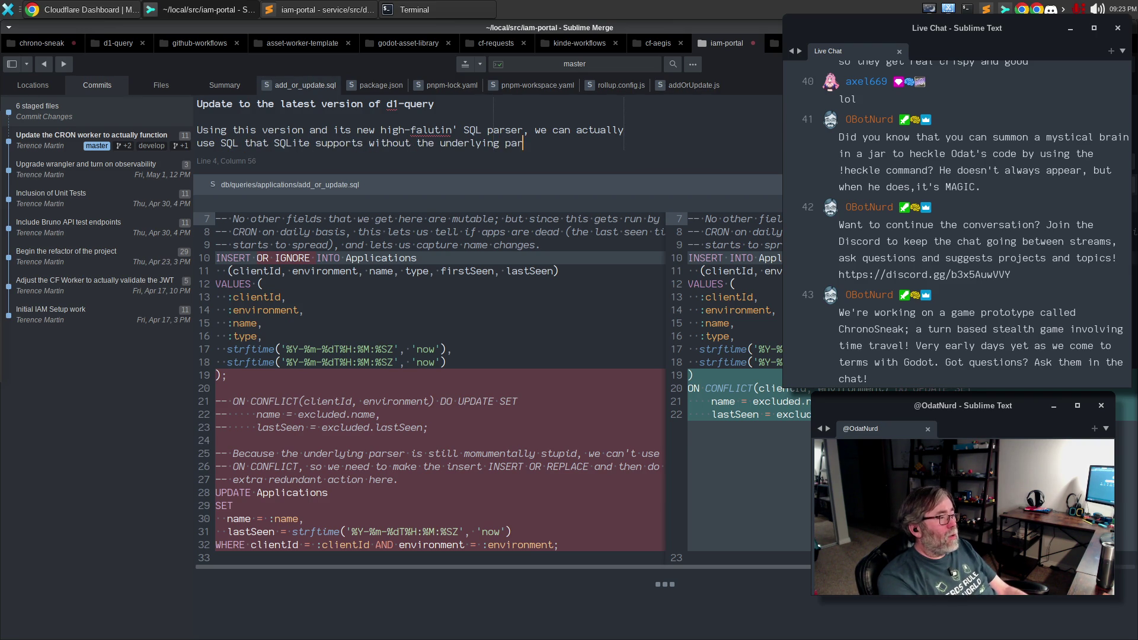
key(Return)
text(throwing a hairy wobbler an)
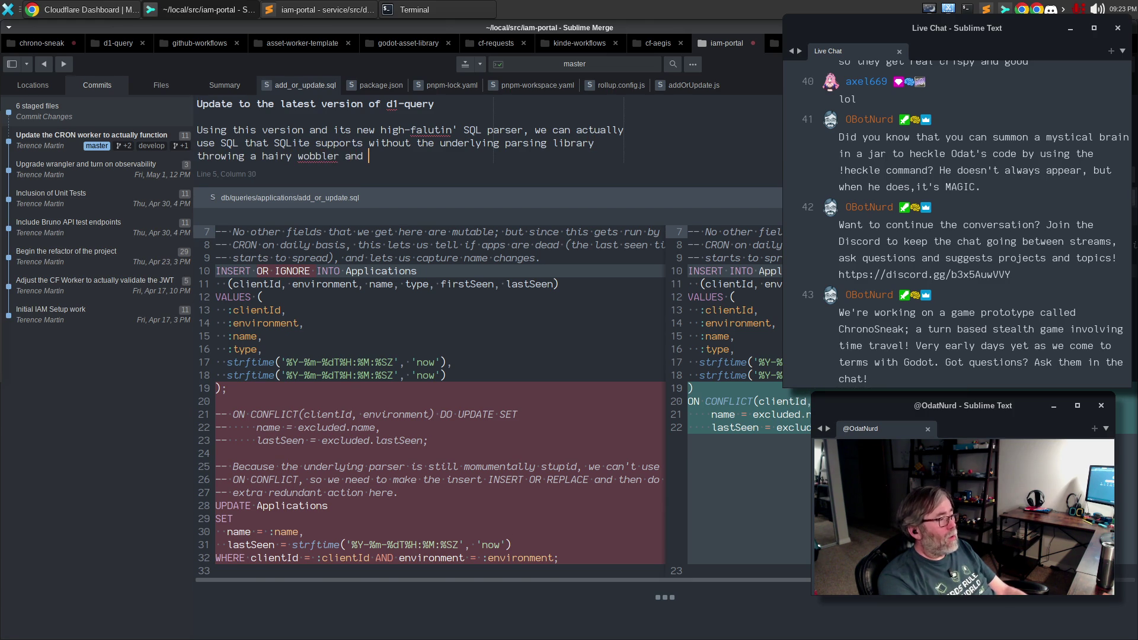
key(BackSpace)
text(.)
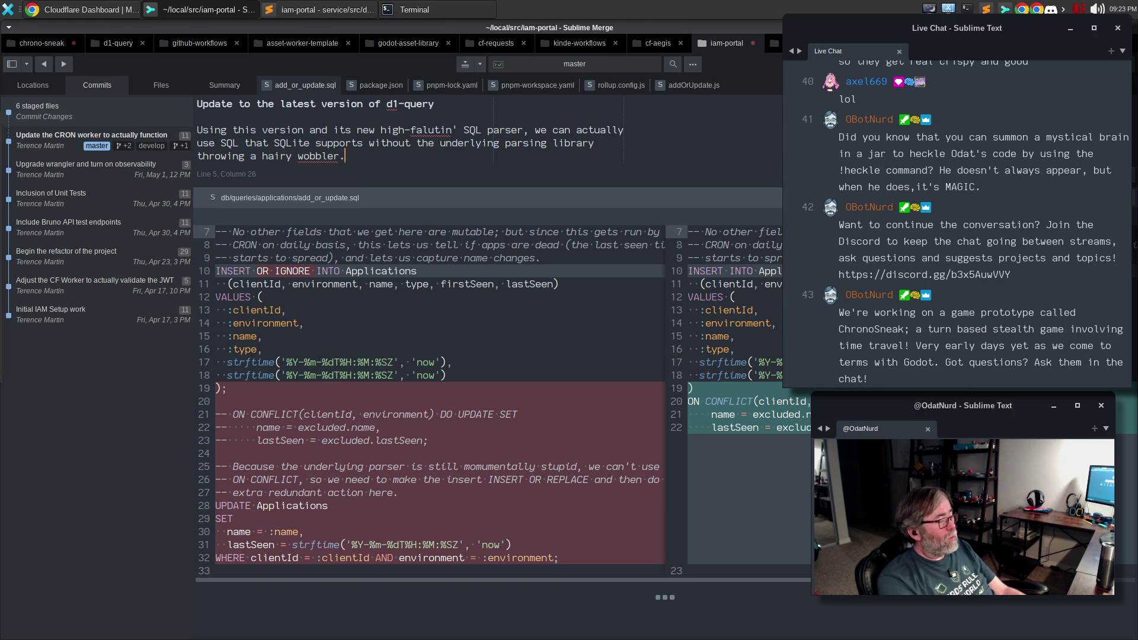
key(ctrl+Return)
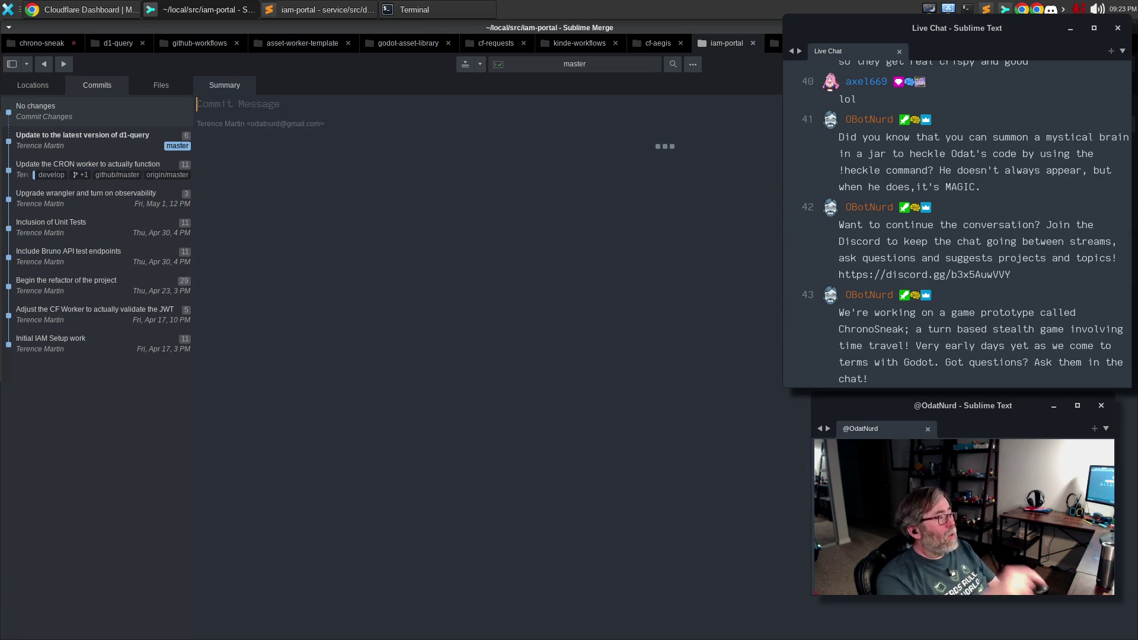
- Rerun pnpm app:deploy:production in the Terminal to deploy iam-portal to production
click(409, 7)
key(Up)
key(Up)
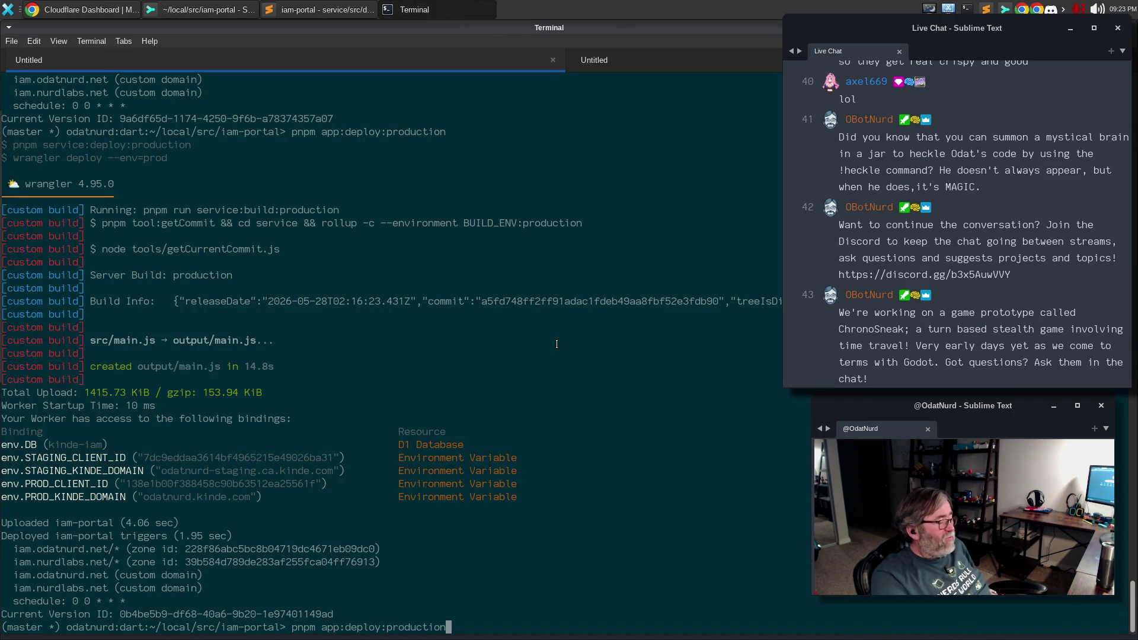
key(Return)
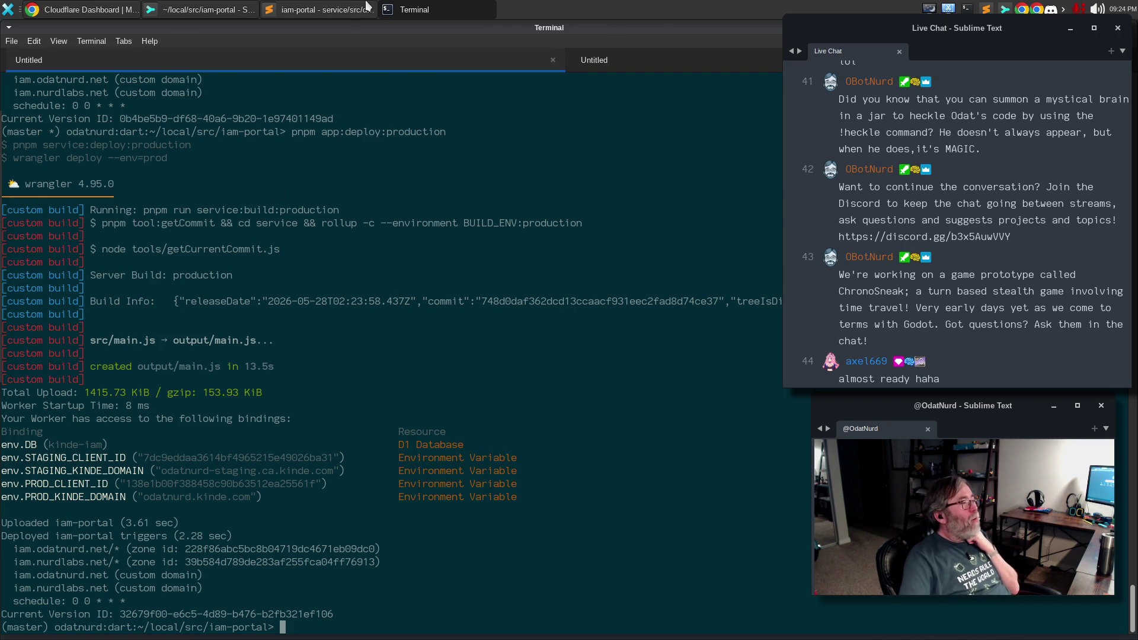
- Return to Sublime Text and bring up the Switch Project list
click(335, 10)
click(403, 266)
key(ctrl+alt+p)
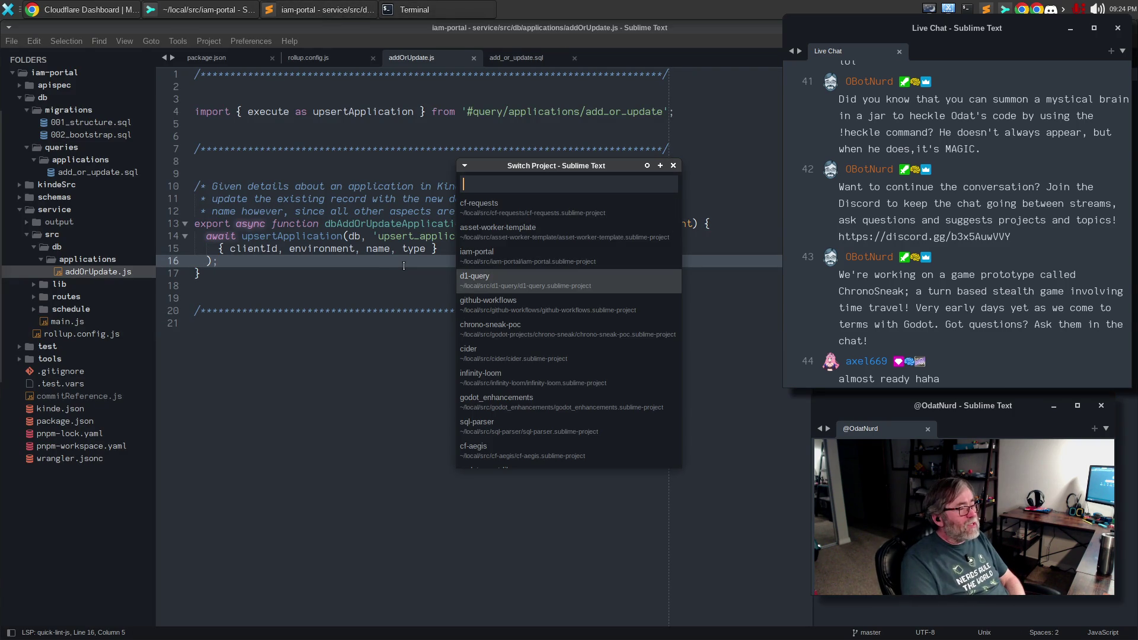
- Switch Sublime Text to the d1-query project and place the caret on line 20
key(Return)
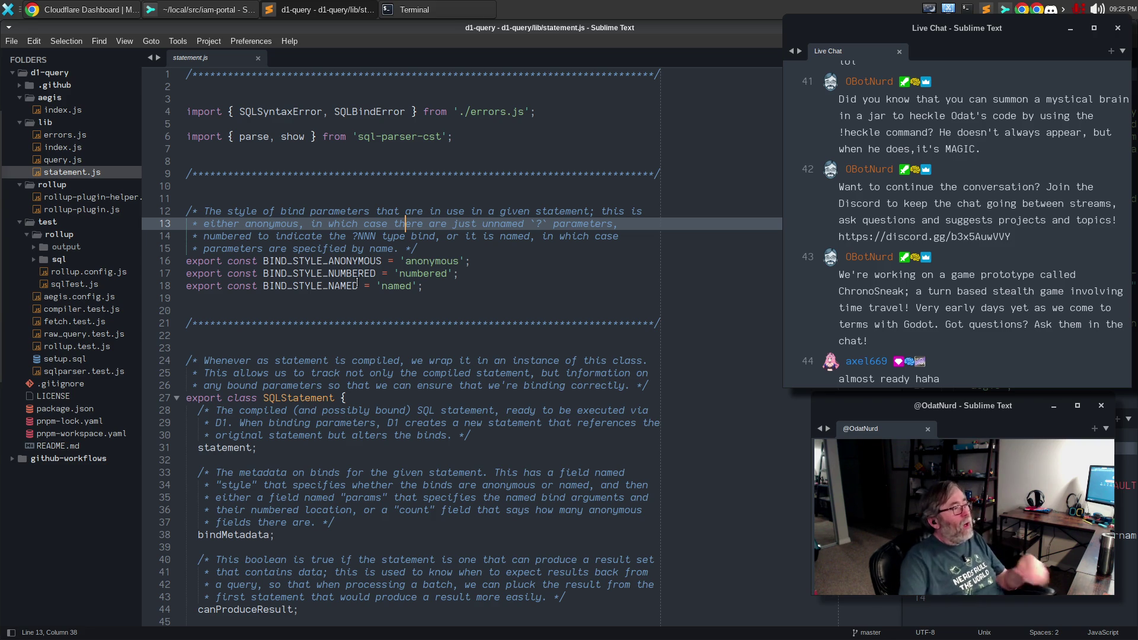
click(358, 311)
- Close the d1-query editor and iam-portal repository windows, then launch Godot from the dock
key(ctrl+shift+w)
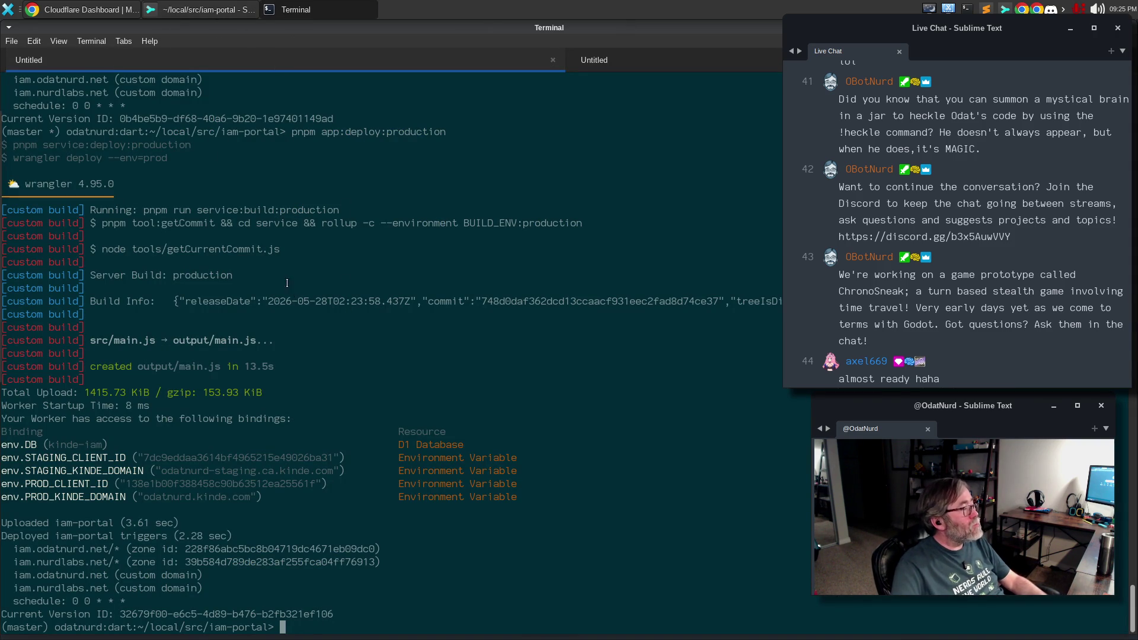
click(220, 17)
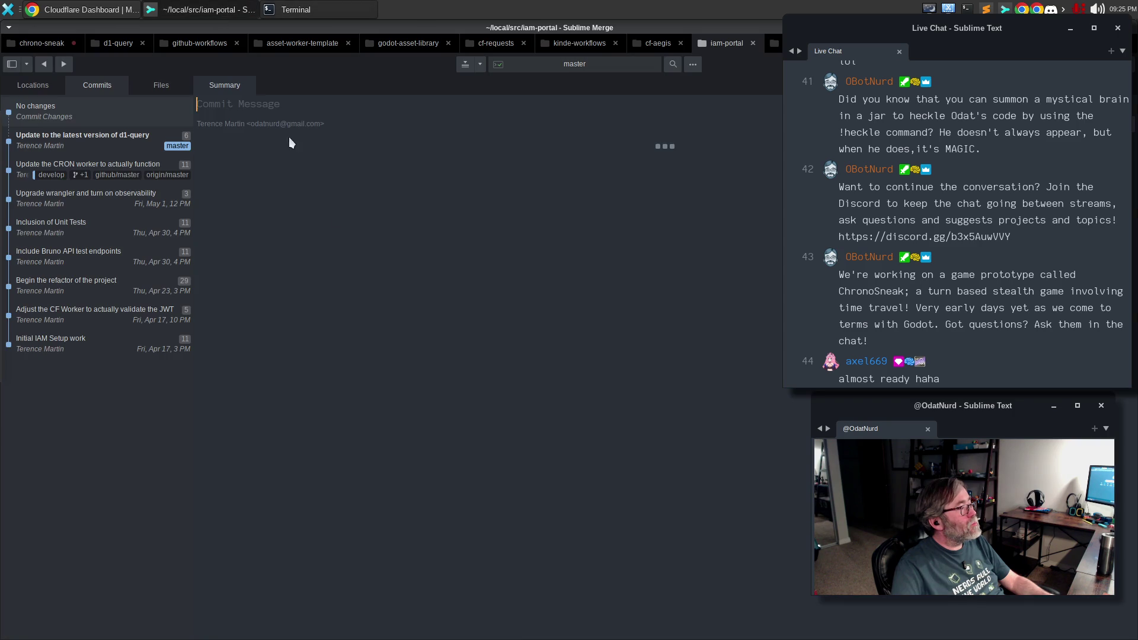
key(ctrl+shift+w)
mouse_move(5, 250)
click(14, 341)
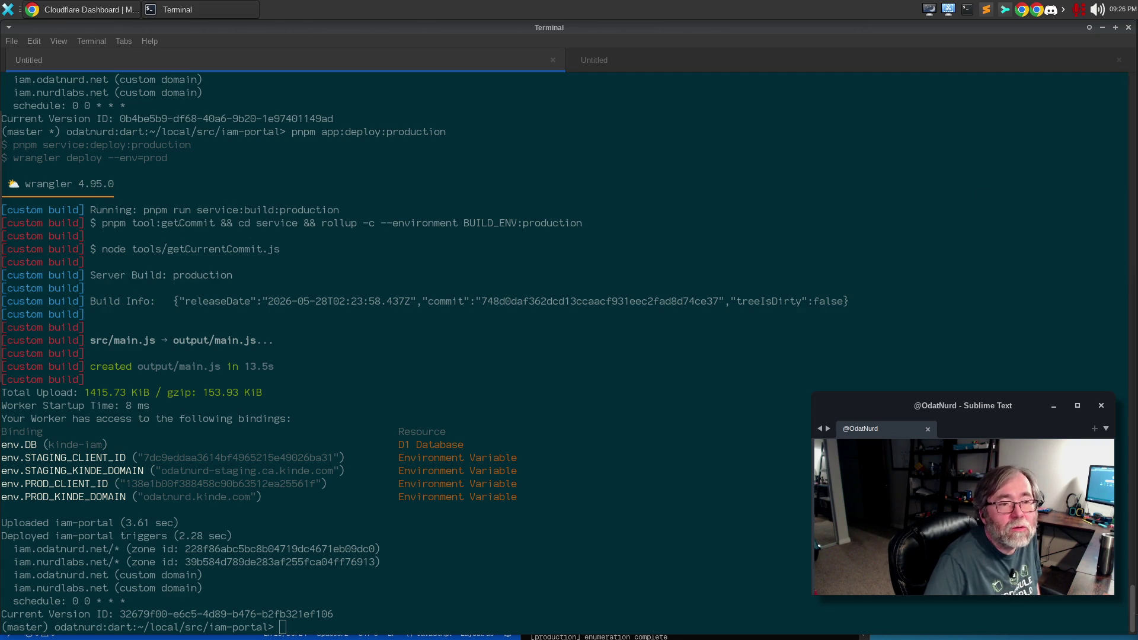
- Recall the production deploy command in the Terminal and cancel it with Ctrl+C
click(741, 230)
key(Up)
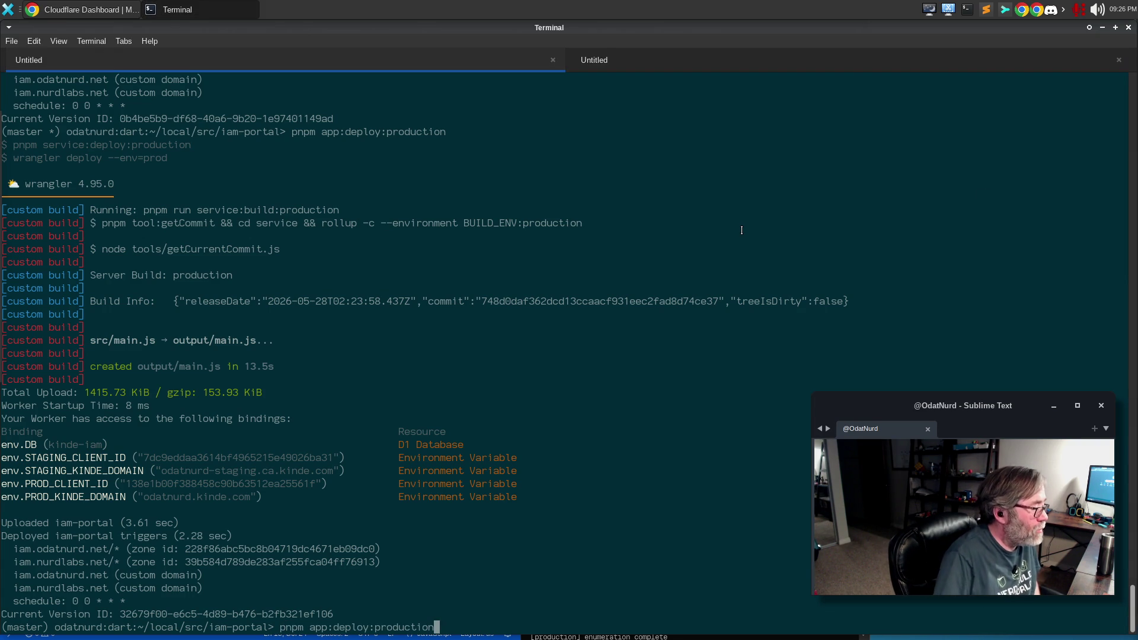
key(ctrl+c)
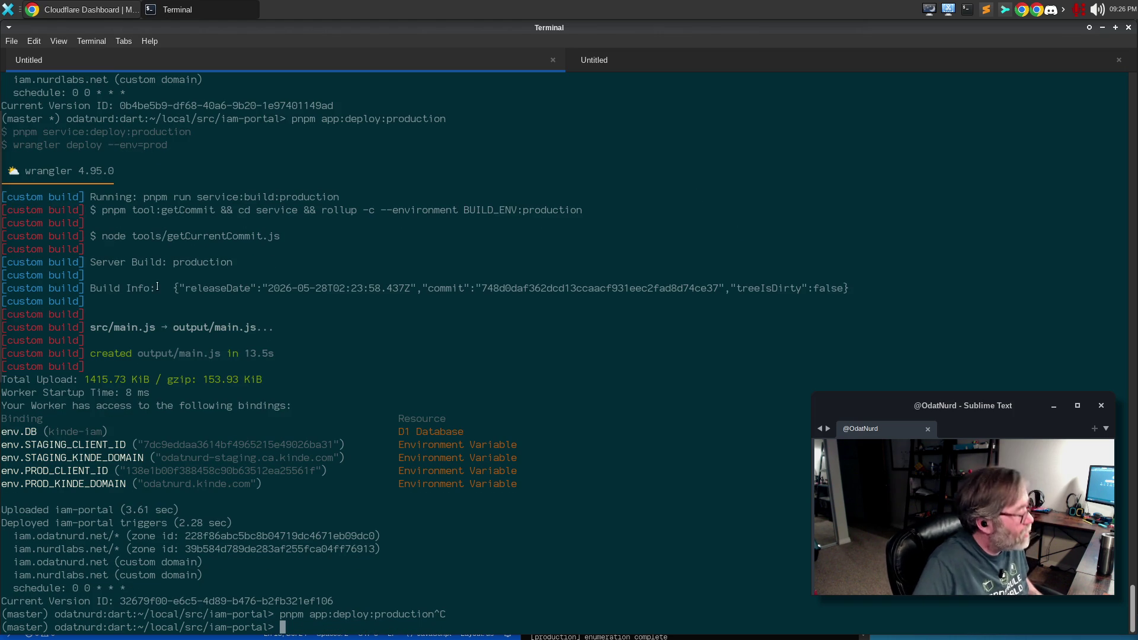
- Launch Godot again and drag its crash-recovery prompt to the left
mouse_move(14, 336)
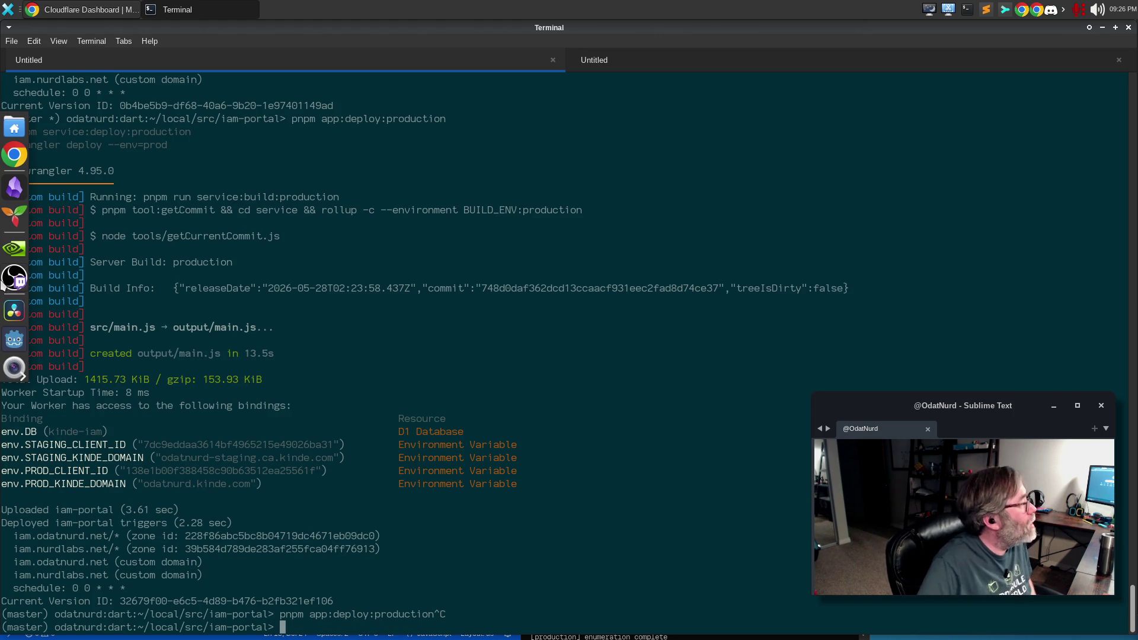
click(10, 348)
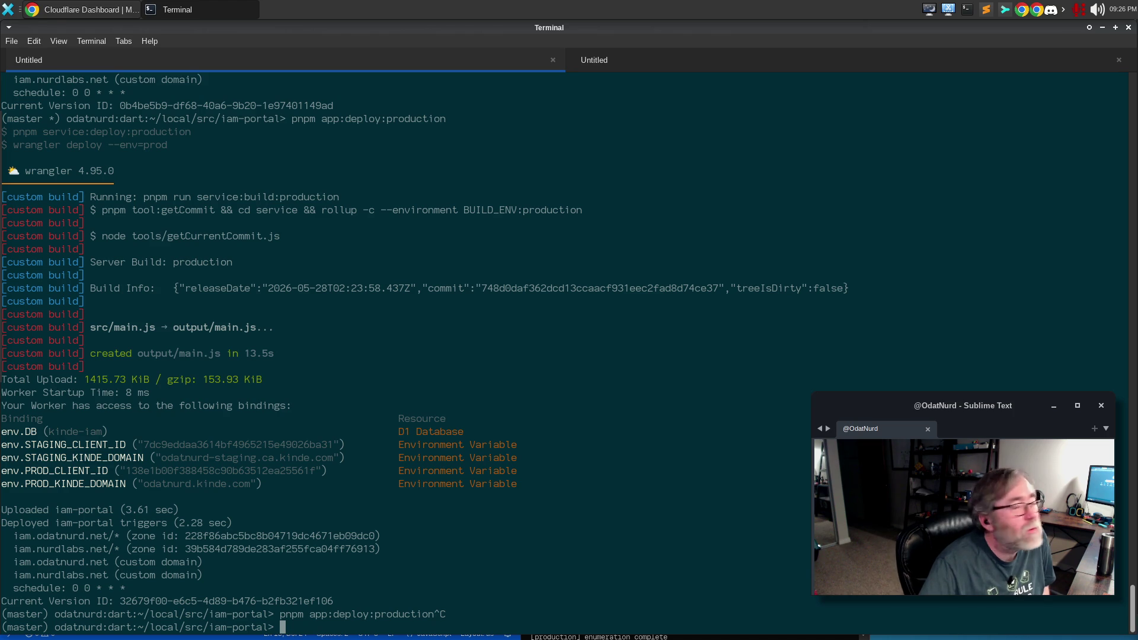
mouse_move(1, 243)
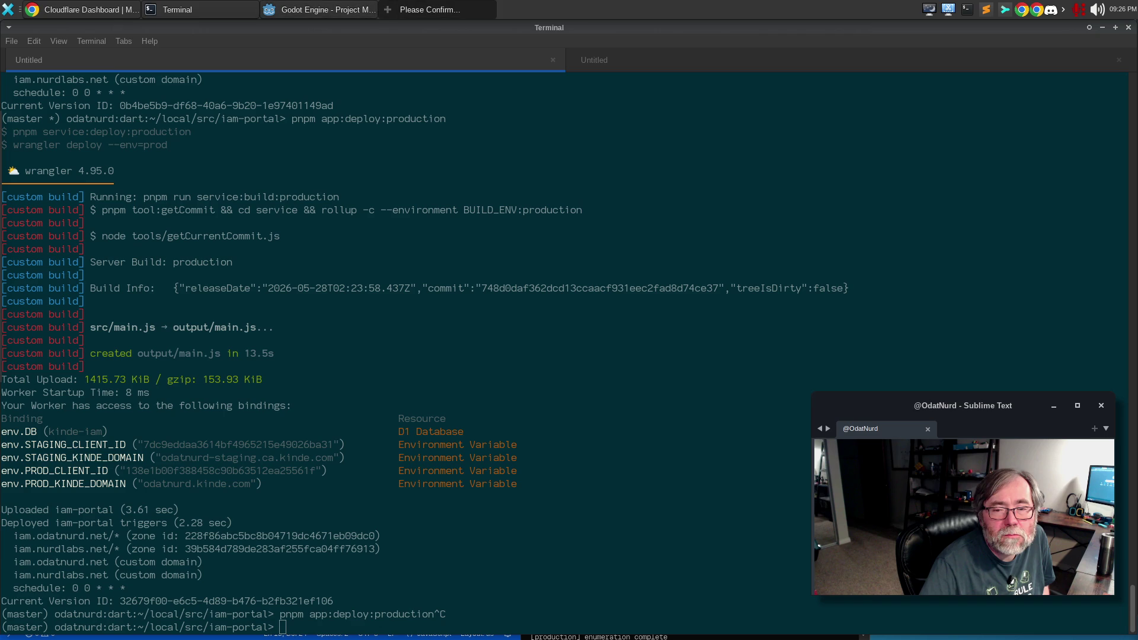
mouse_move(1011, 254)
mouse_down()
mouse_move(189, 77)
mouse_move(281, 119)
mouse_up()
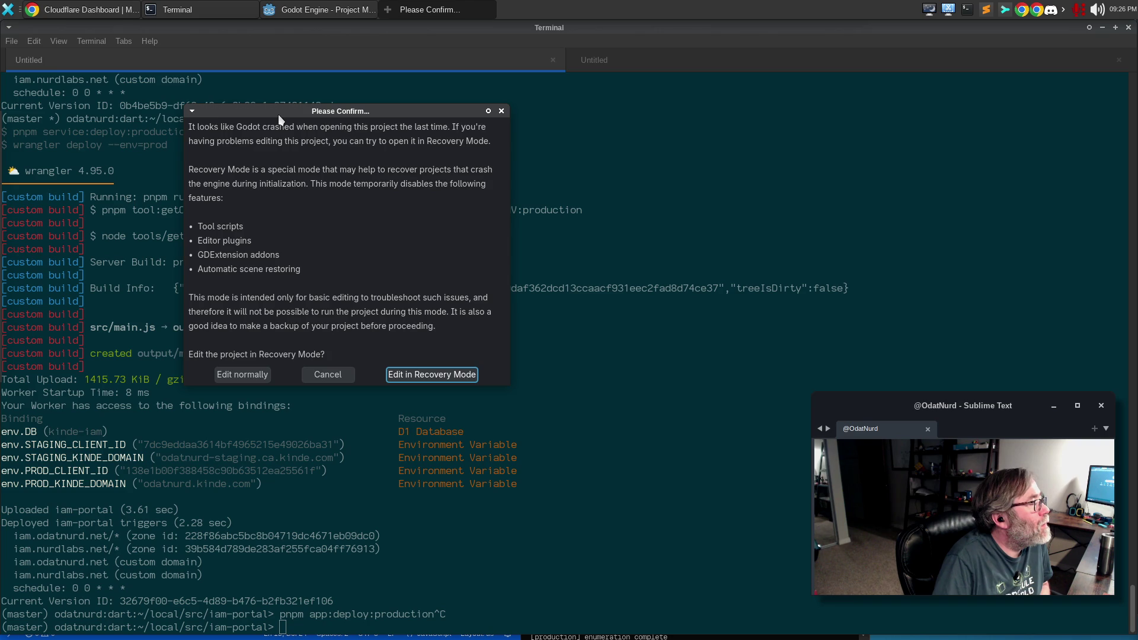
- Open ChronoSneak in Recovery Mode, dismiss the notice, and show the scripts panel beside actor.gd
click(443, 377)
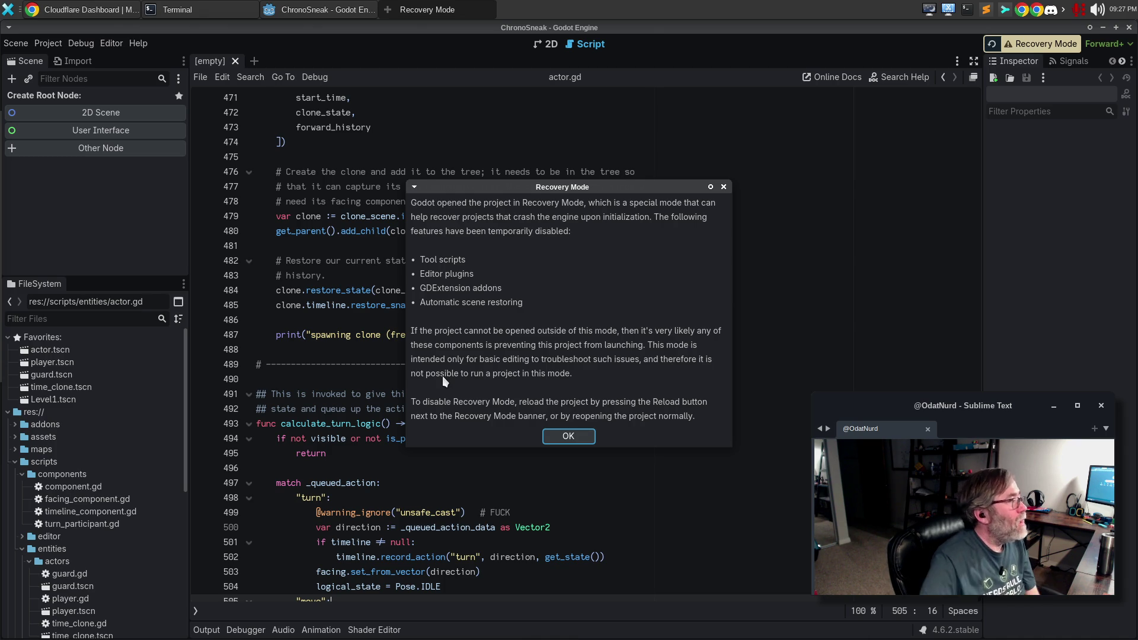
click(575, 435)
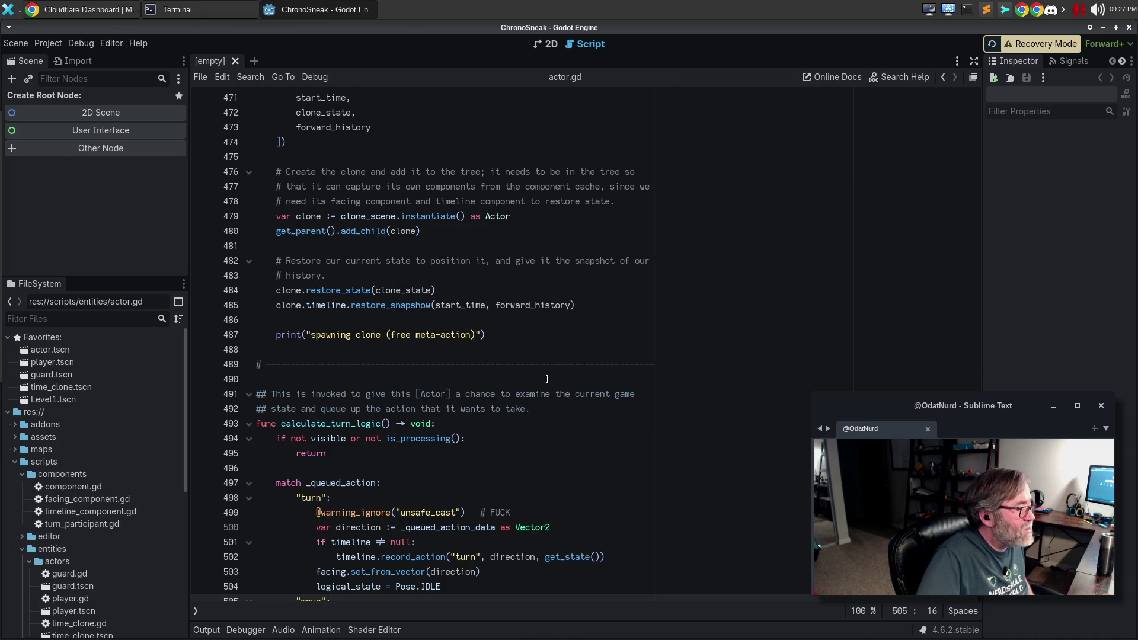
click(195, 610)
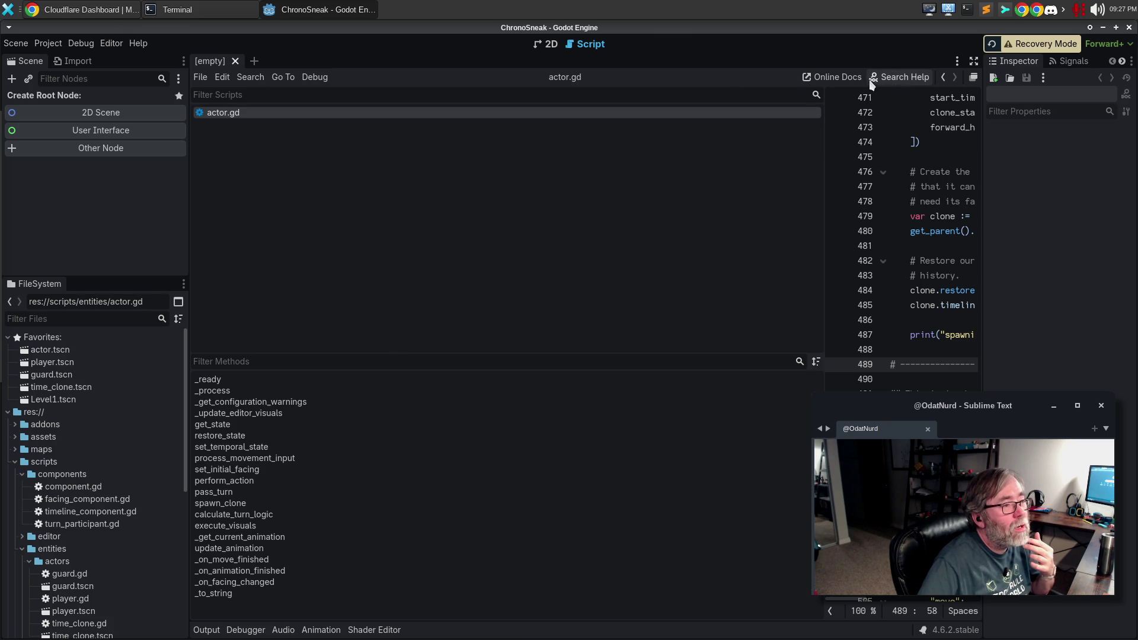
- Check the Recovery Mode details, then run Project > Reload Current Project
click(1045, 48)
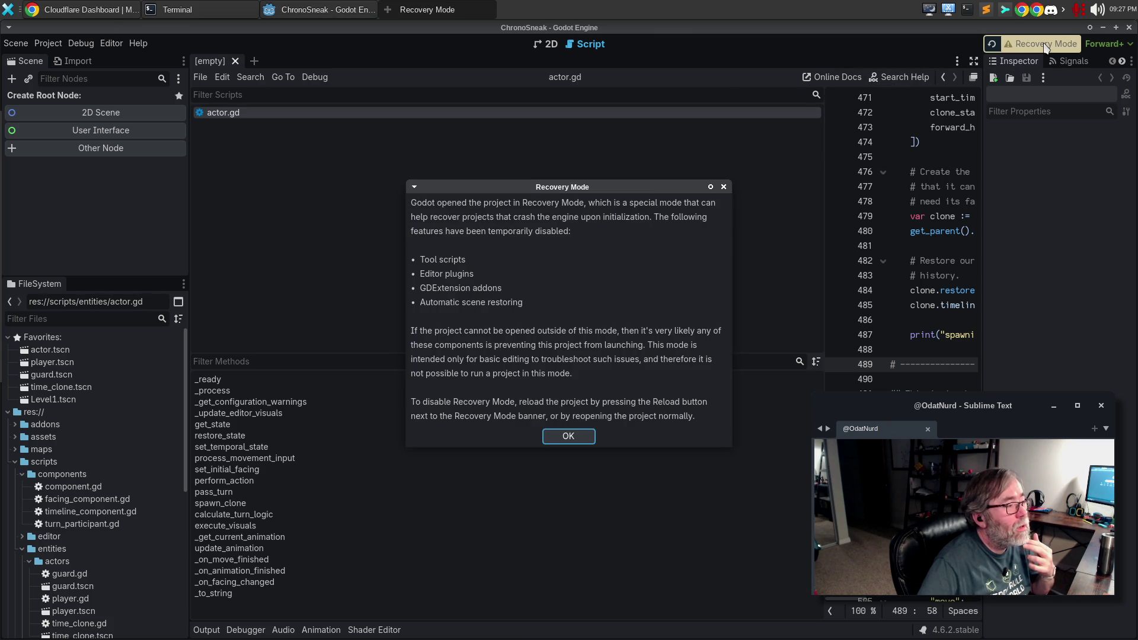
click(567, 441)
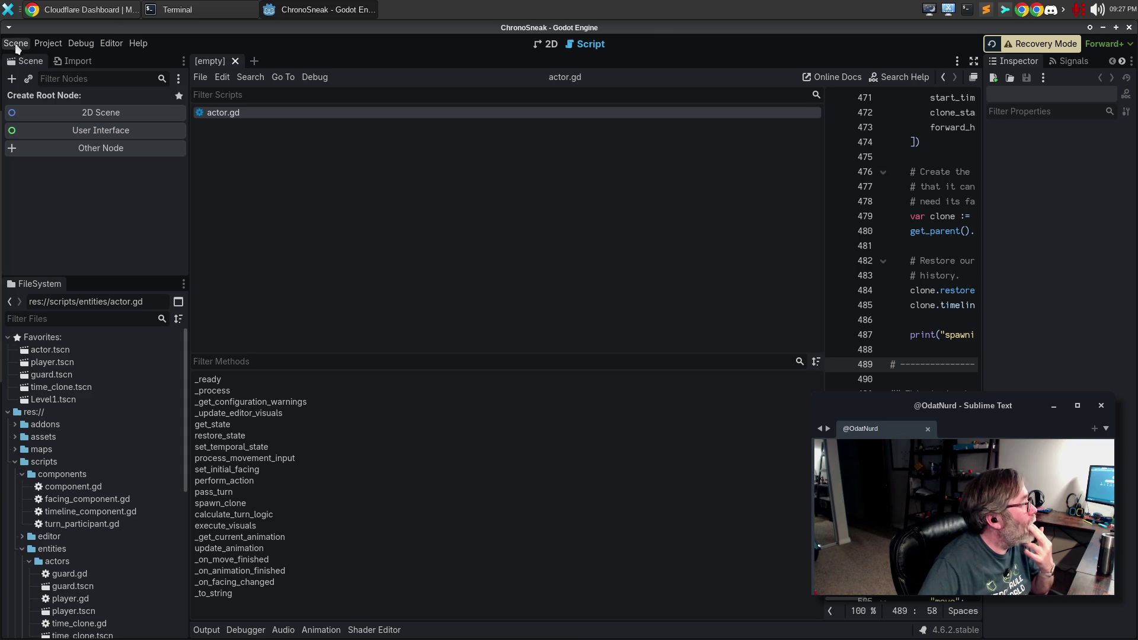
click(17, 44)
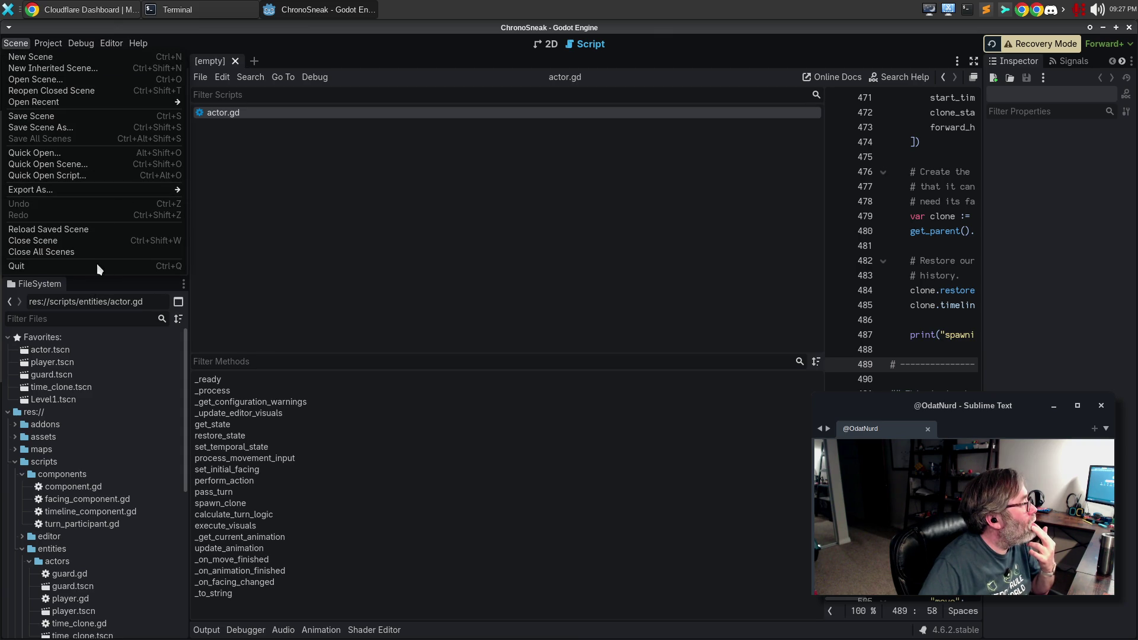
mouse_move(48, 43)
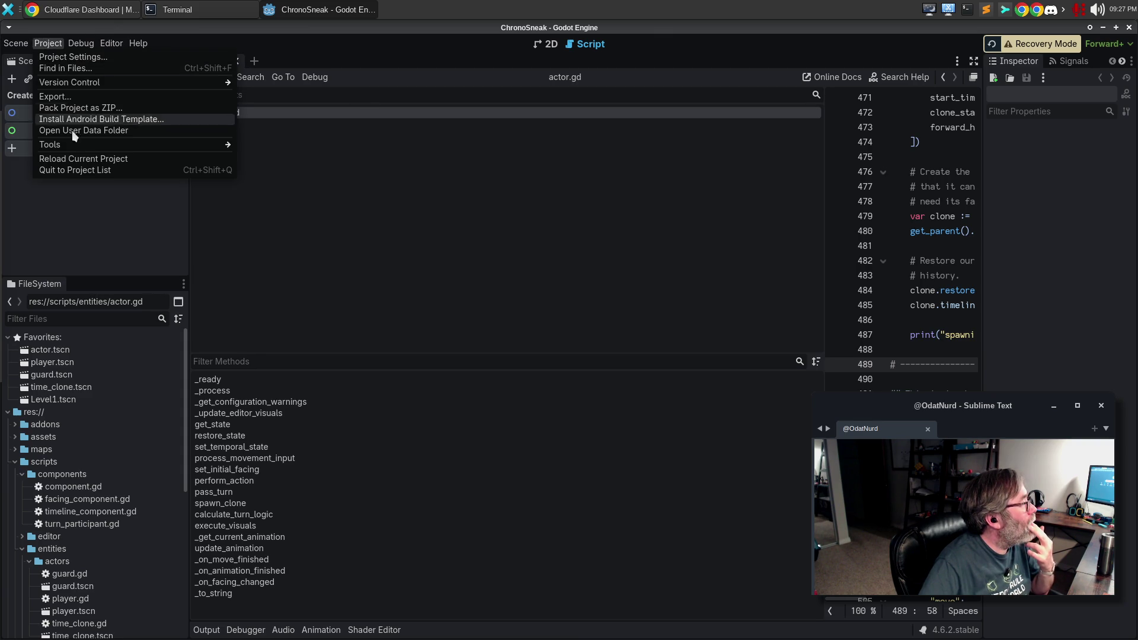
click(79, 160)
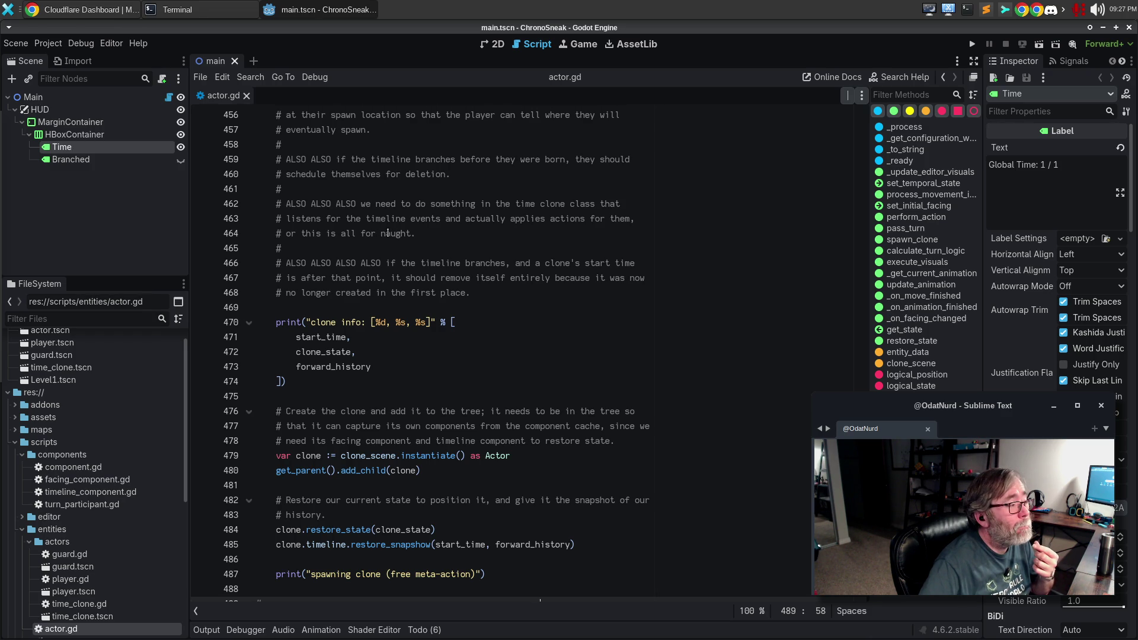
- Place the caret on line 464 of actor.gd and quit the Godot editor with Ctrl+Q
click(388, 233)
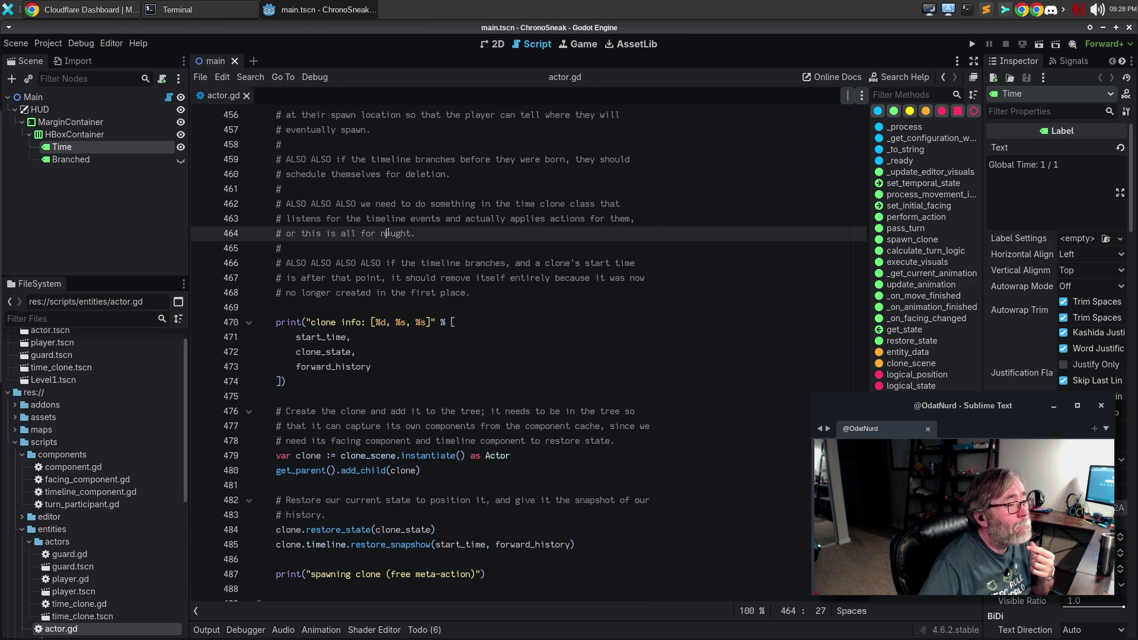
key(ctrl+q)
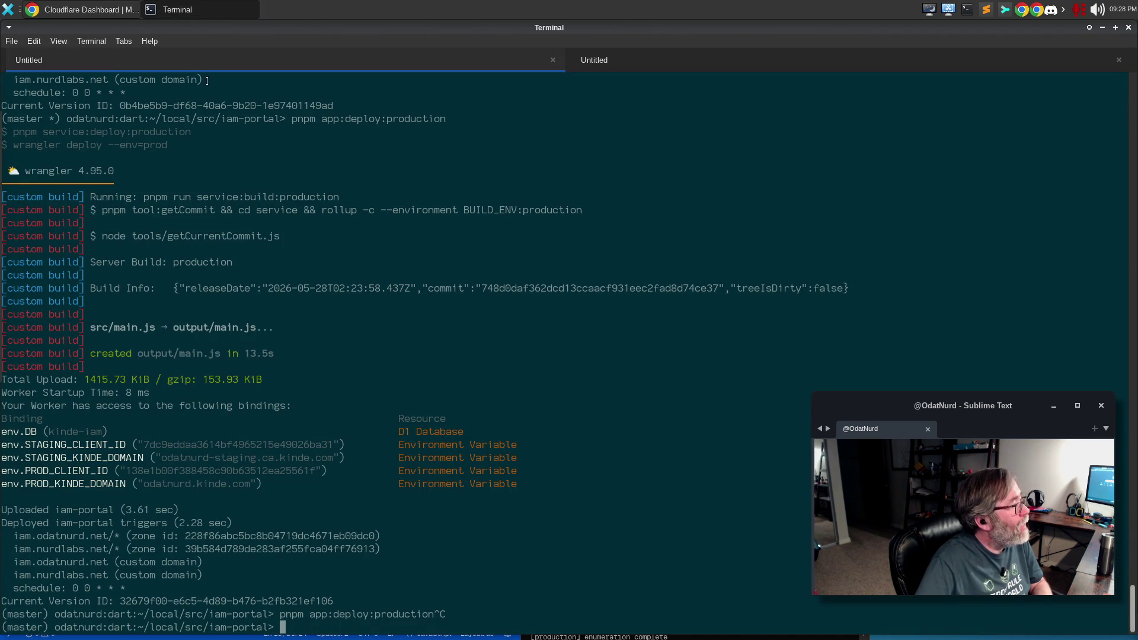
- Search Google for 'godot' from the sqlite tab in Chrome, then launch the Godot editor
click(98, 7)
click(695, 31)
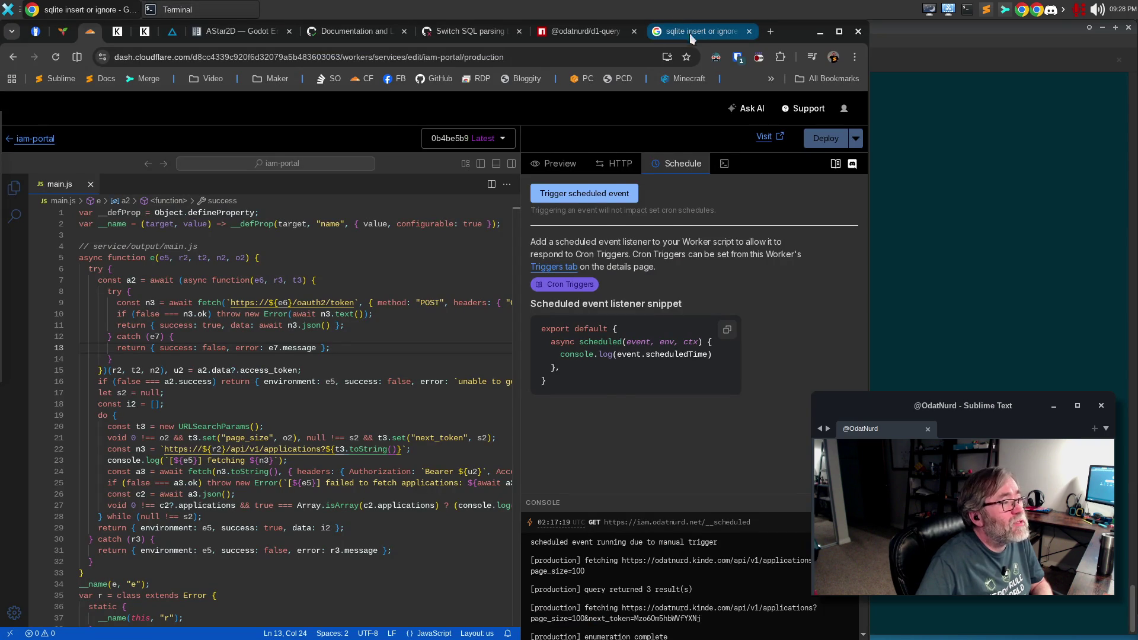
click(568, 61)
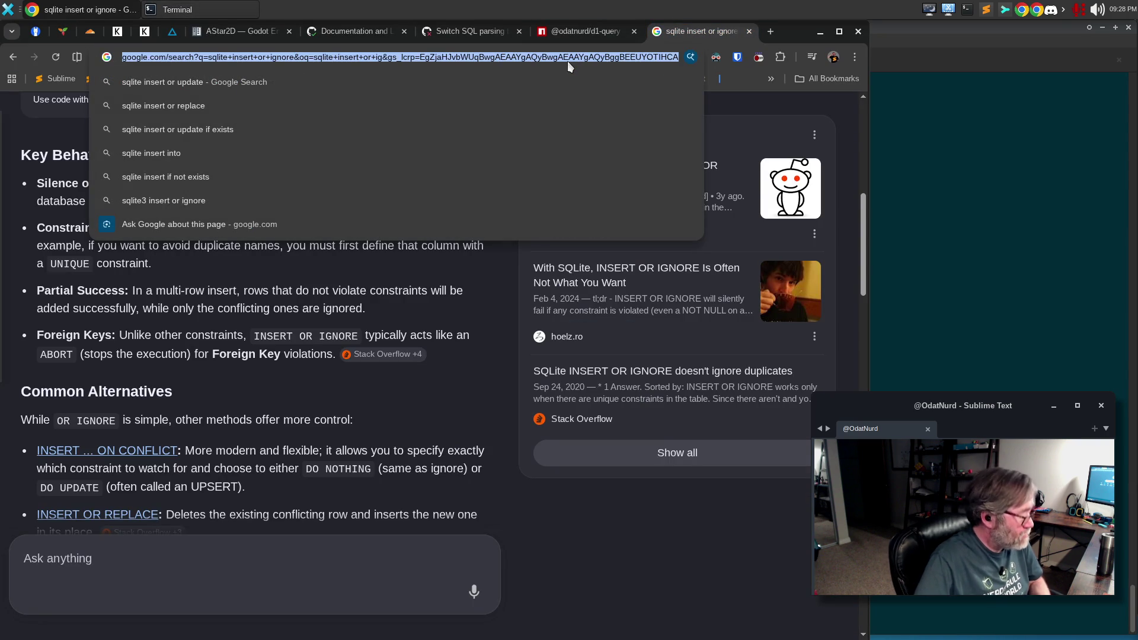
text(godot)
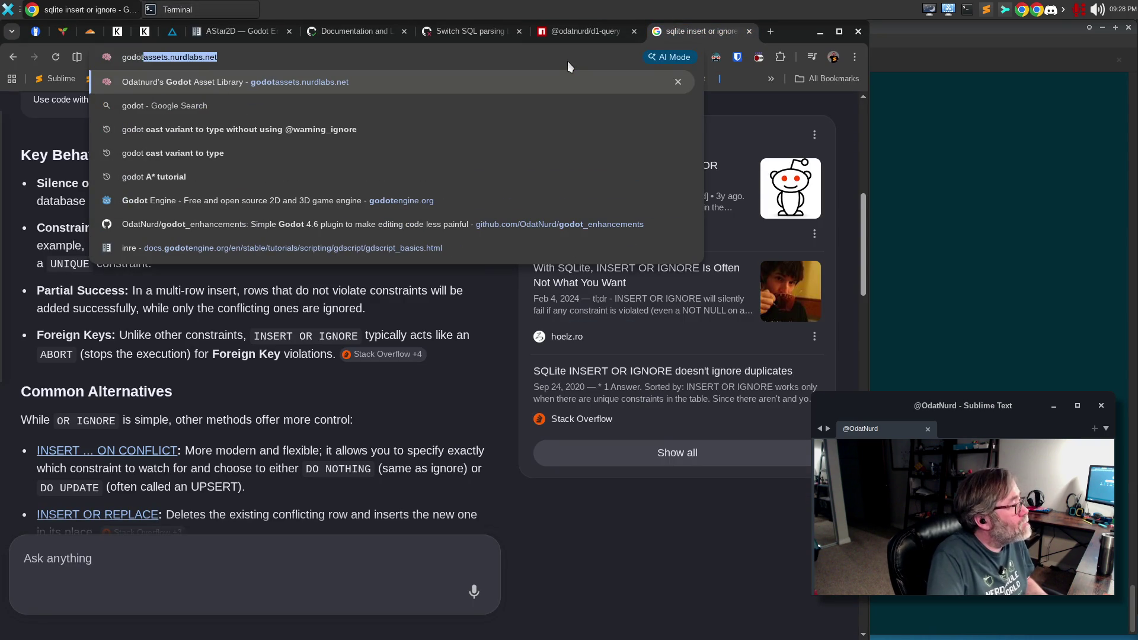
key(Delete)
key(Return)
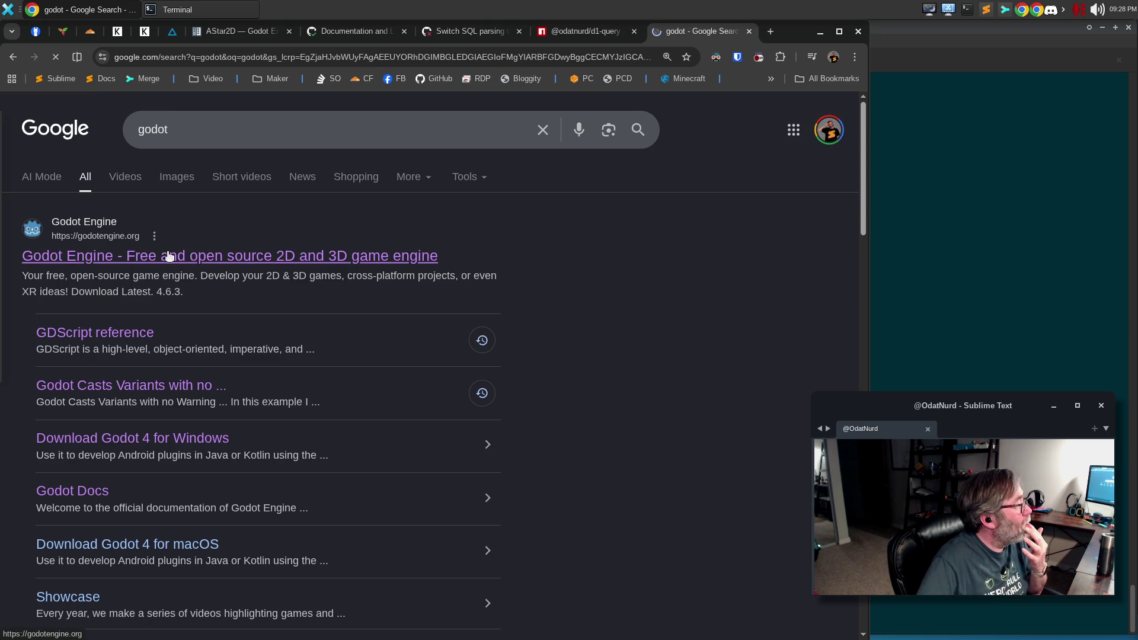
mouse_move(3, 247)
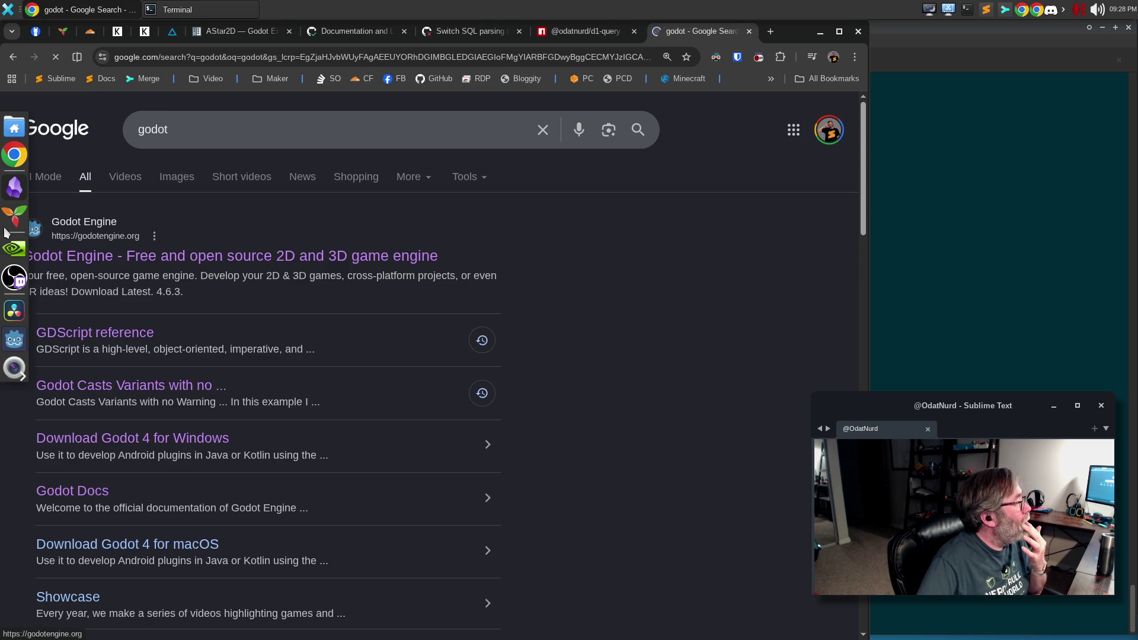
click(16, 341)
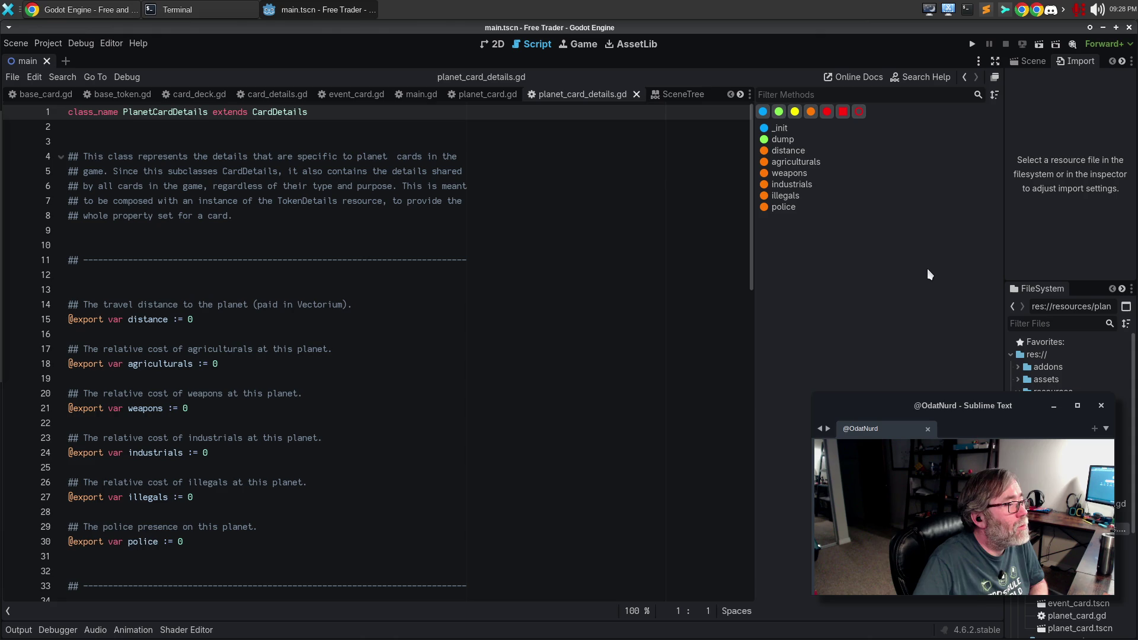
- Run the Free Trader project with F5 and move its game window up-left, hiding the editor
key(ctrl+backslash)
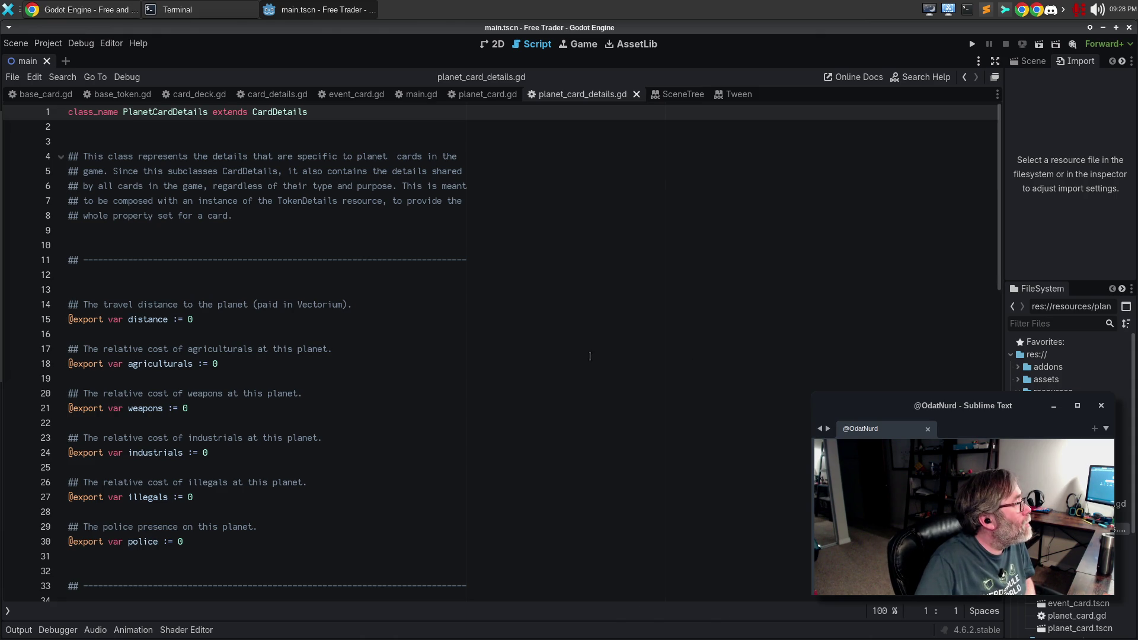
click(590, 356)
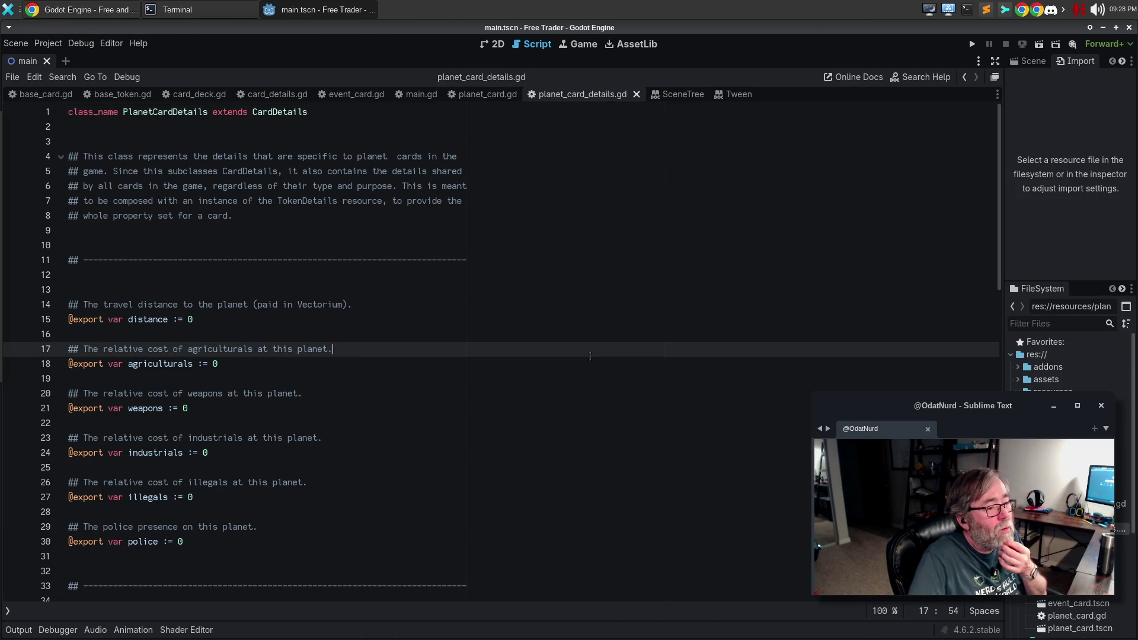
key(F5)
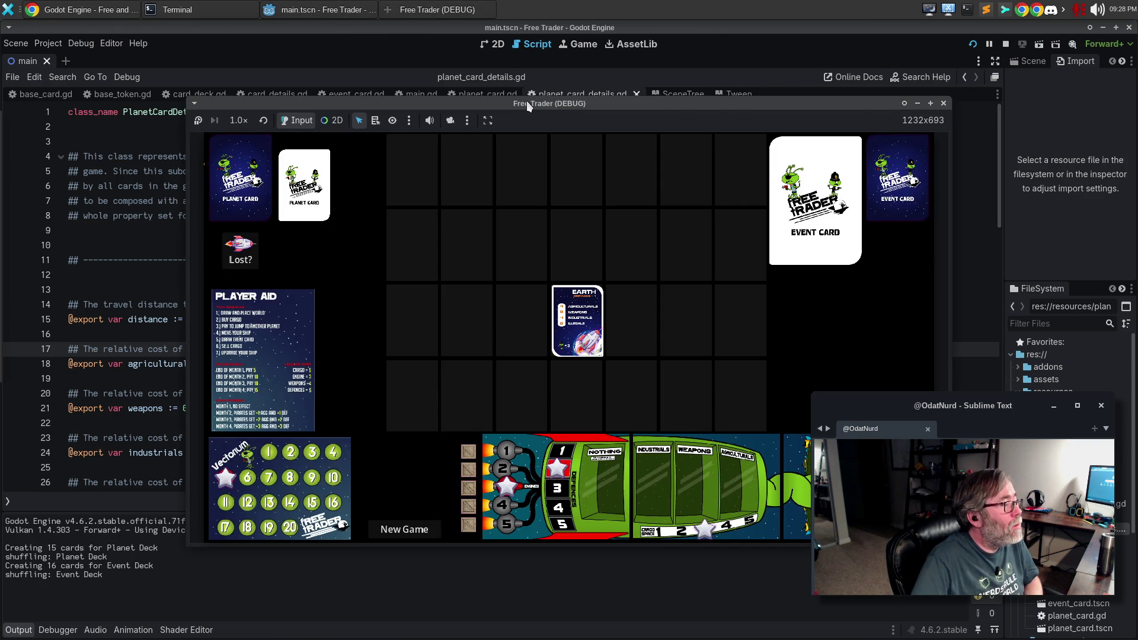
drag(526, 101, 432, 77)
key(ctrl+alt+Right)
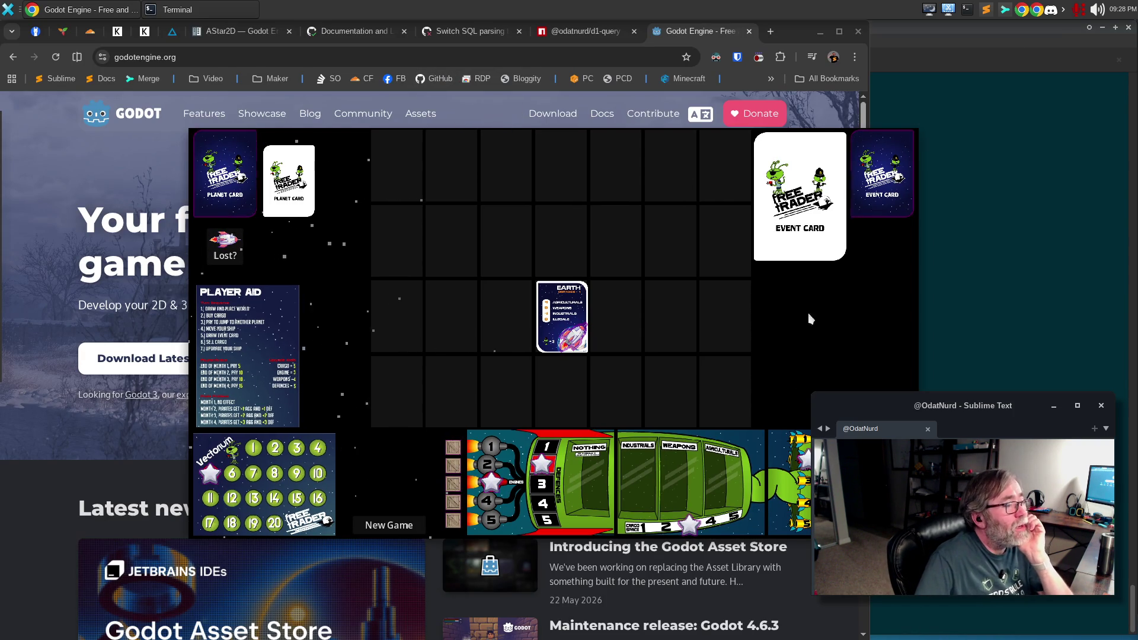
- Move the engine star, flip the RAEKOL planet card, place it left of Earth, and return to Terminal
drag(491, 482, 516, 433)
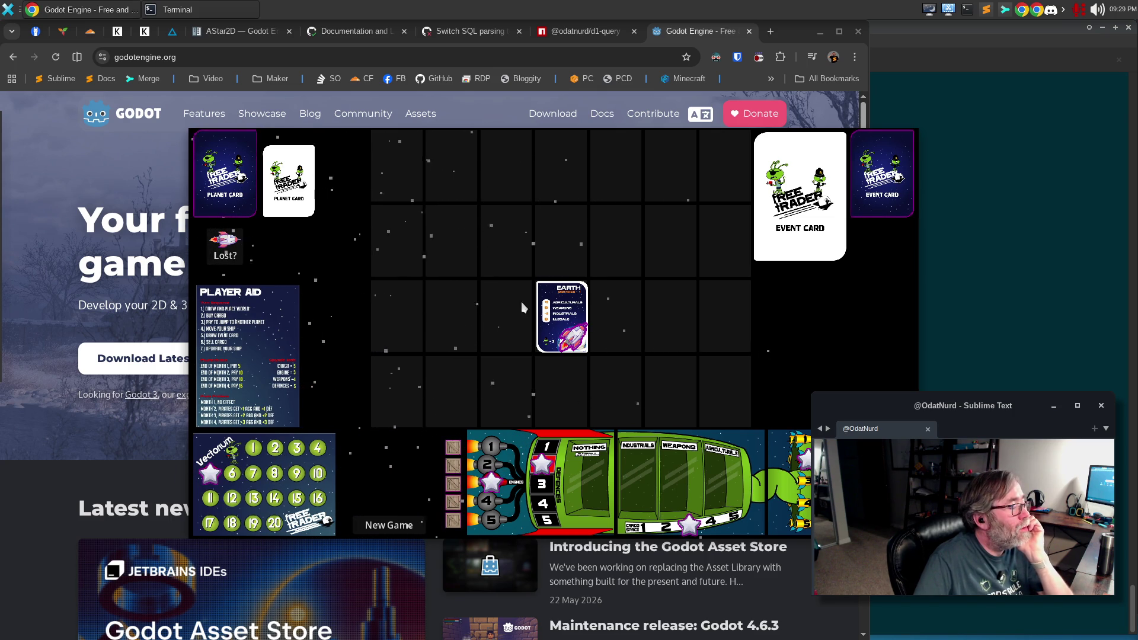
click(300, 193)
mouse_move(299, 192)
mouse_down()
mouse_move(463, 182)
mouse_move(486, 320)
mouse_move(550, 317)
mouse_move(547, 256)
mouse_move(630, 335)
mouse_up()
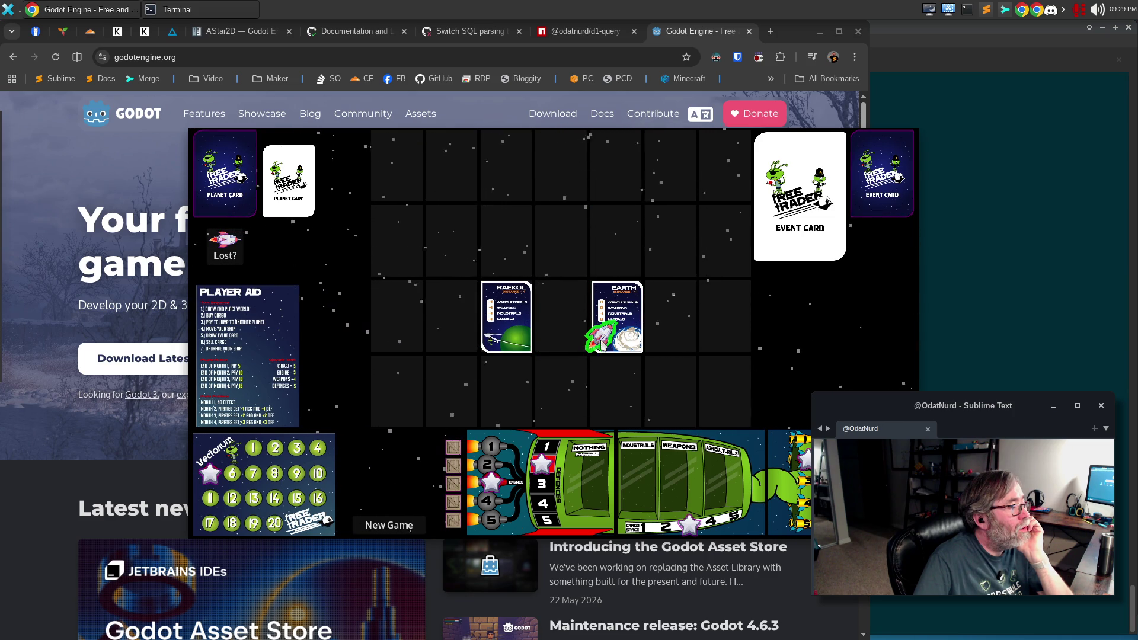
click(870, 105)
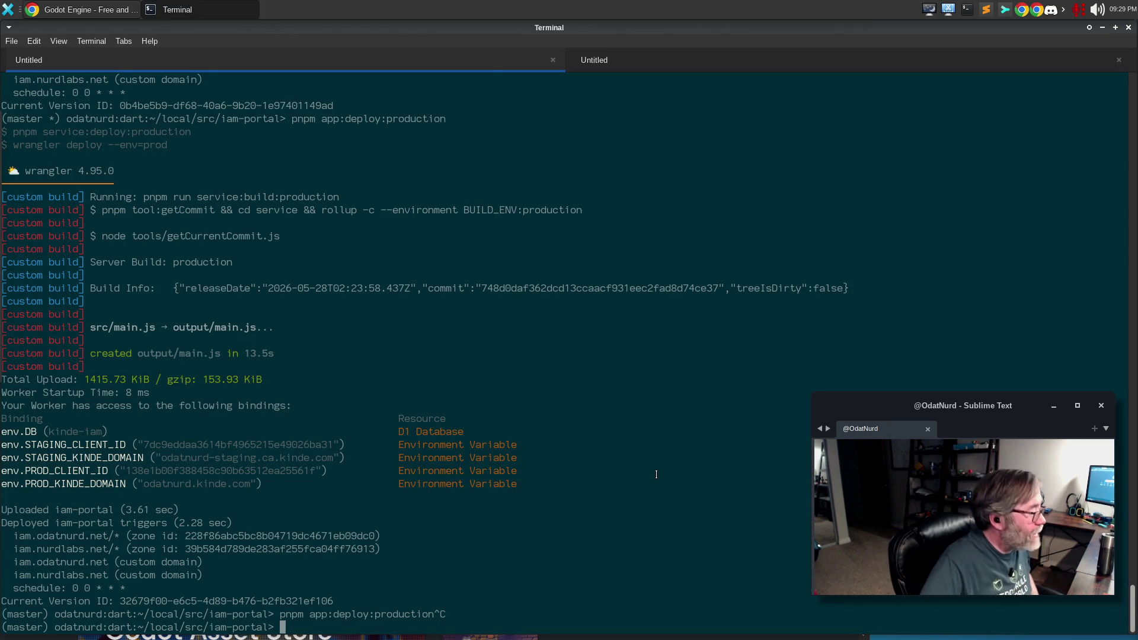
- List running godot processes with ps and top, copying the Godot 4.6.2 PID 23631
text(ps aux)
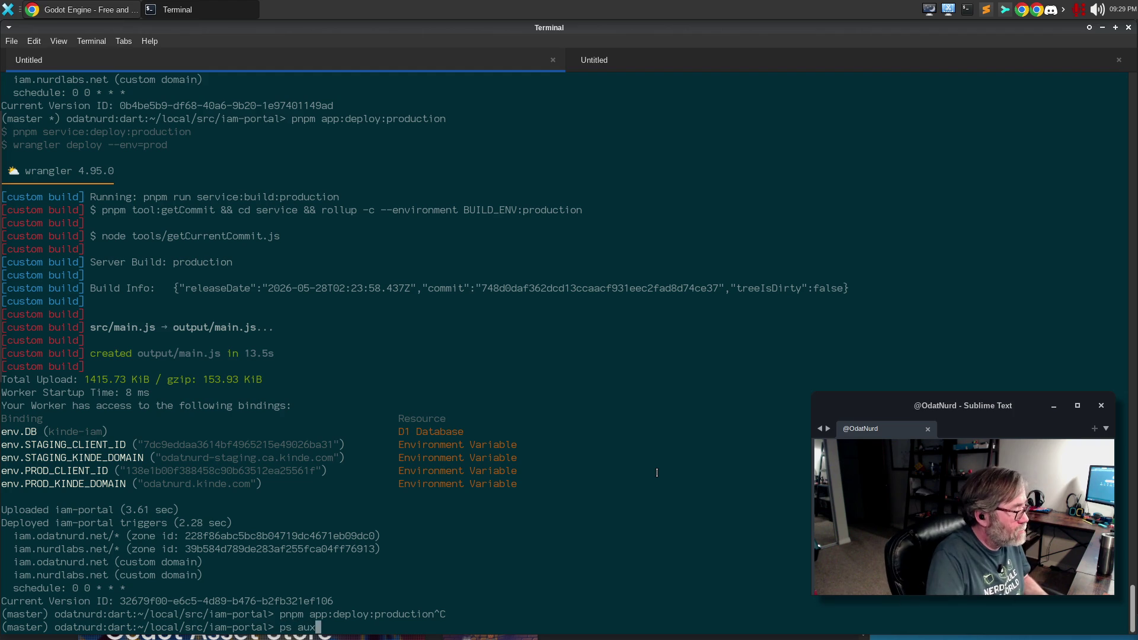
text(gww | grep godot)
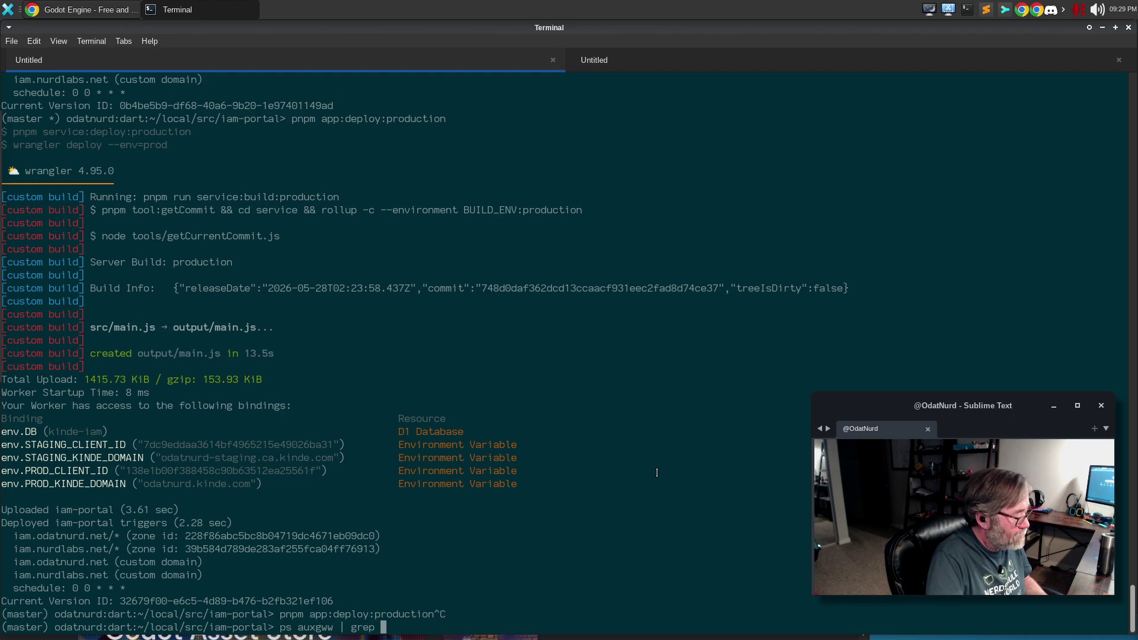
key(Return)
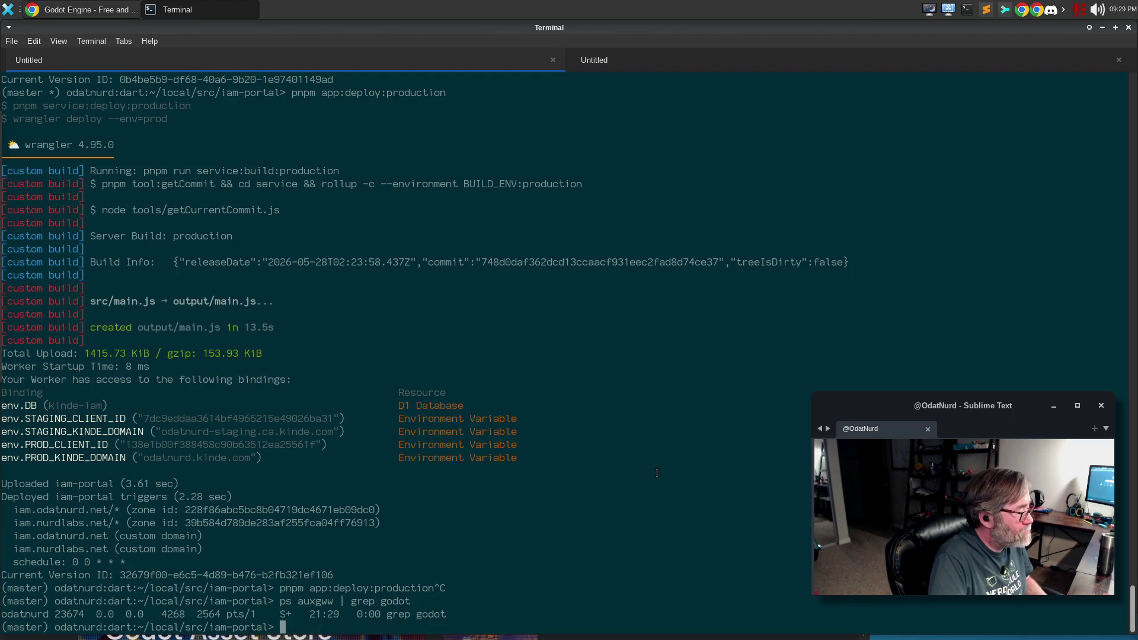
text(top)
key(Return)
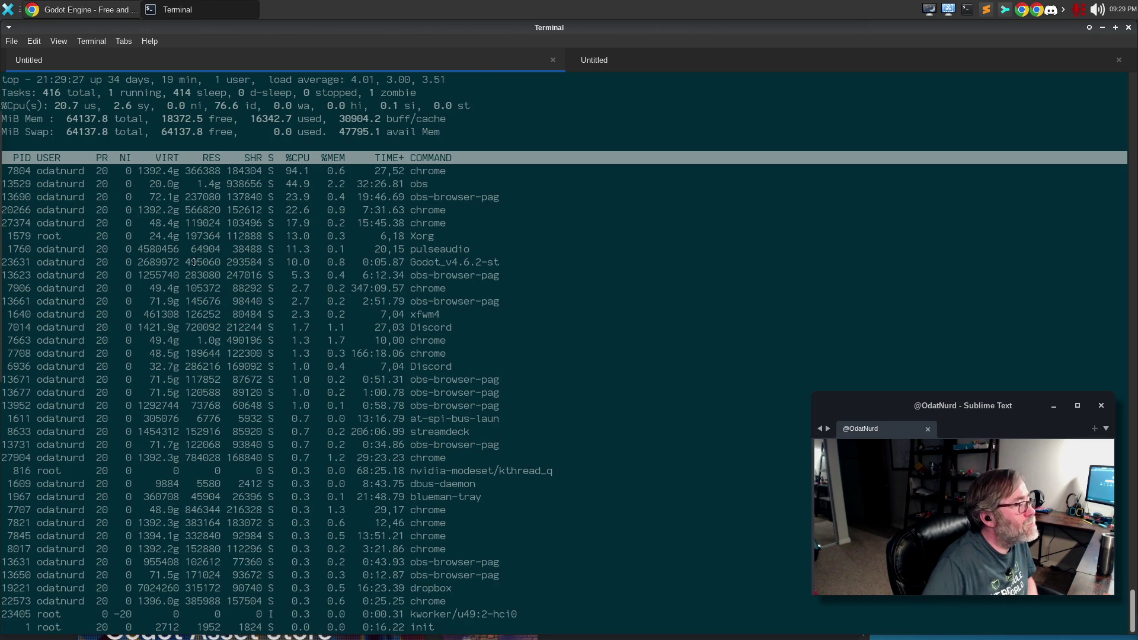
double_click(22, 262)
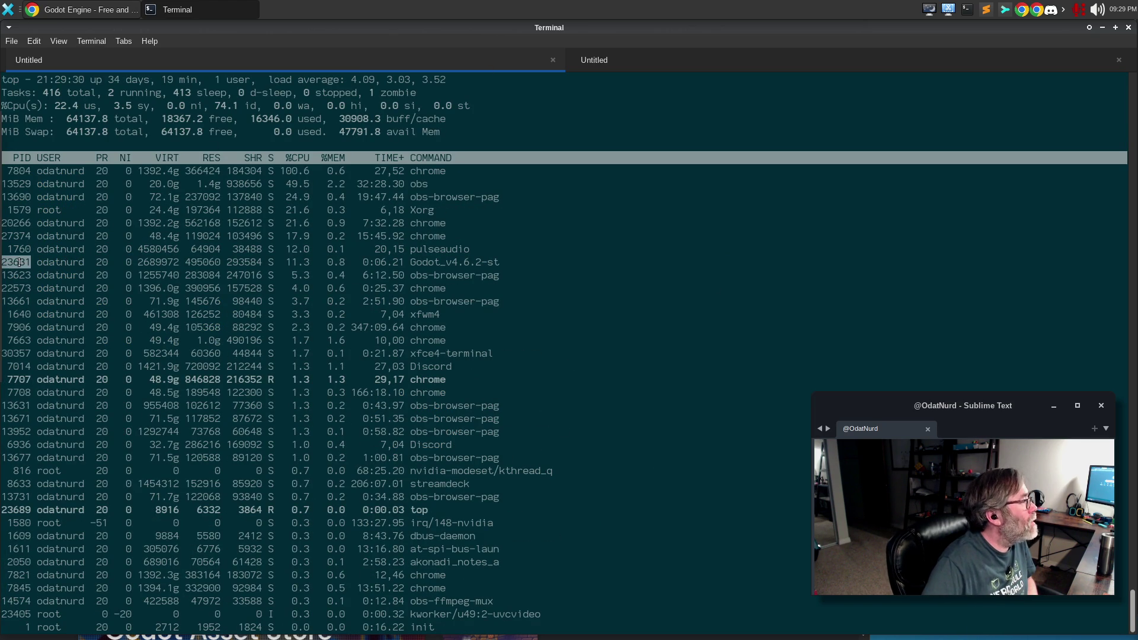
- Kill process 23631, confirm in top that it is gone, and relaunch Godot
text(qkill)
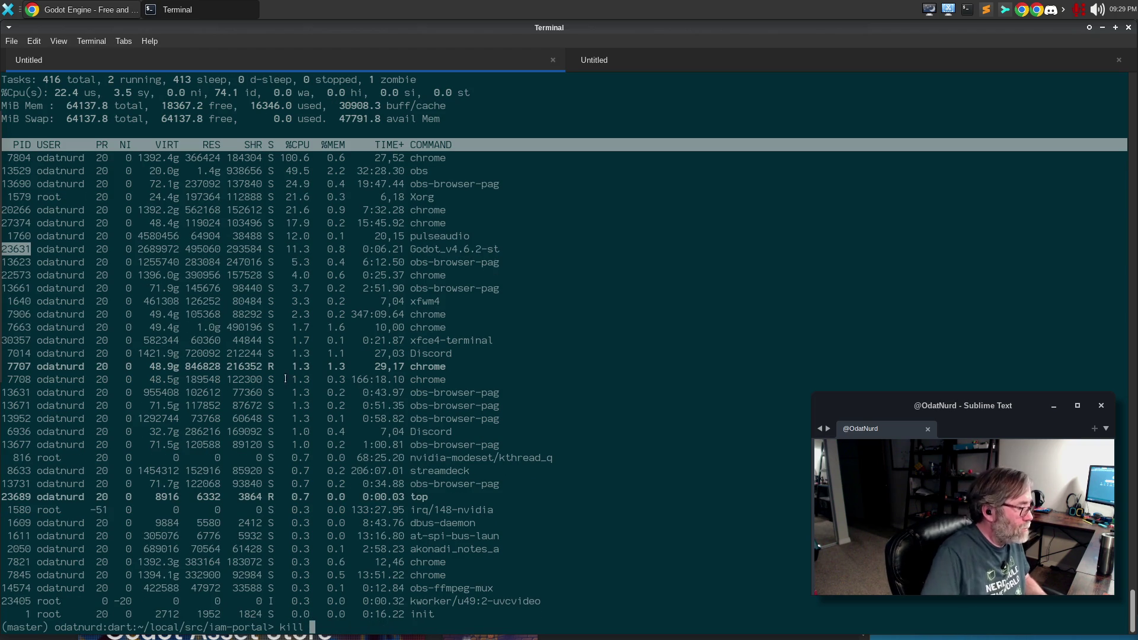
middle_click(766, 430)
key(Return)
text(kill)
middle_click(771, 433)
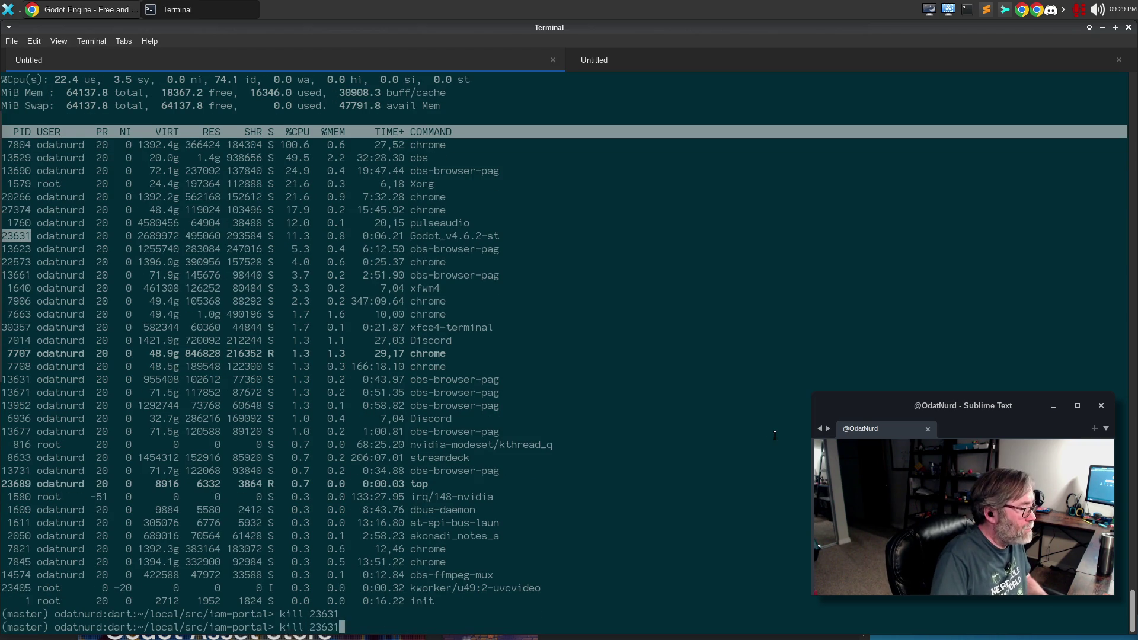
key(Return)
text(top)
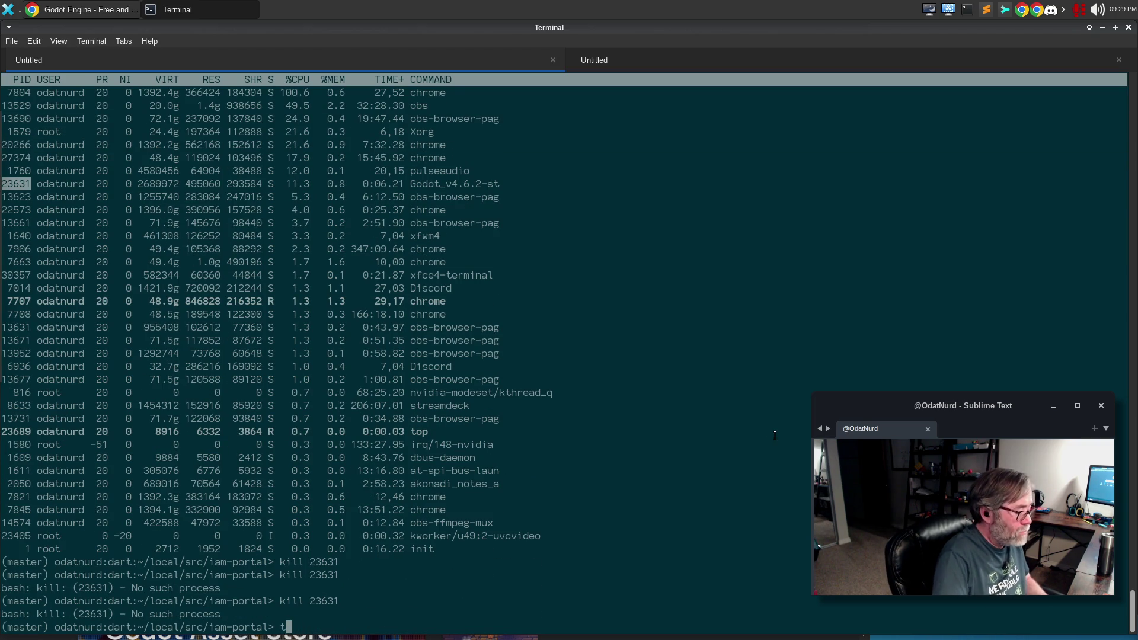
key(Return)
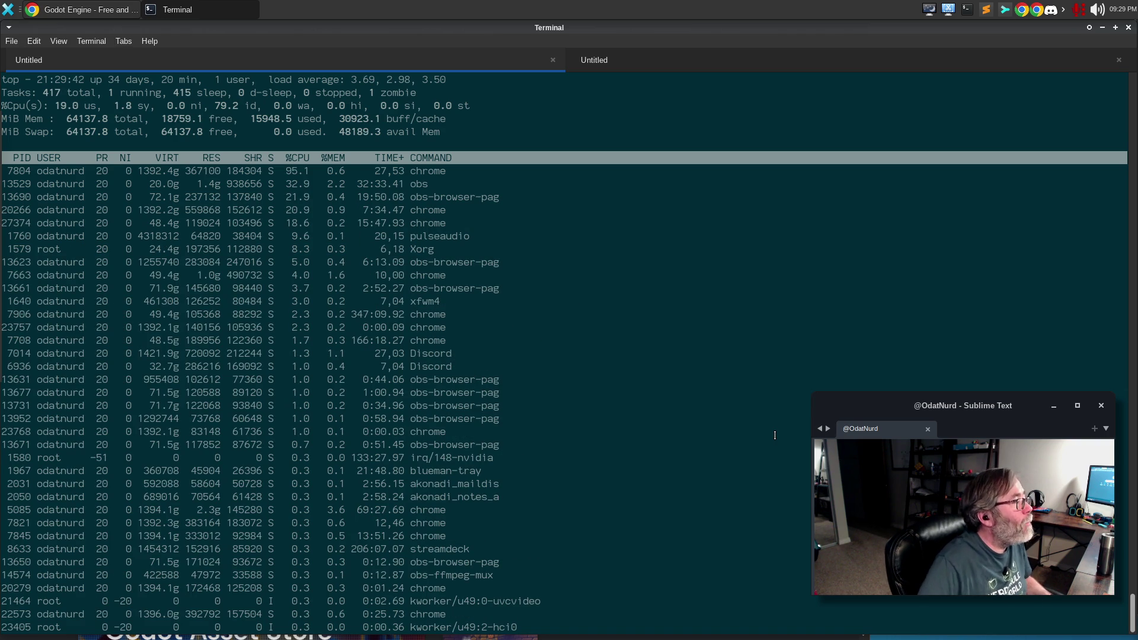
key(q)
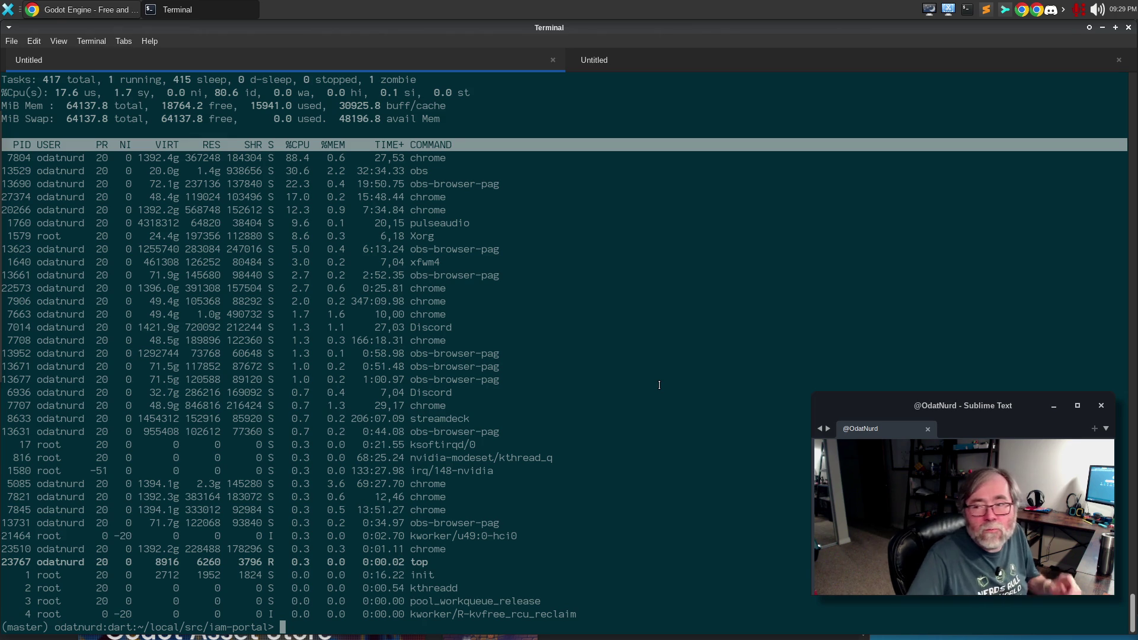
mouse_move(2, 249)
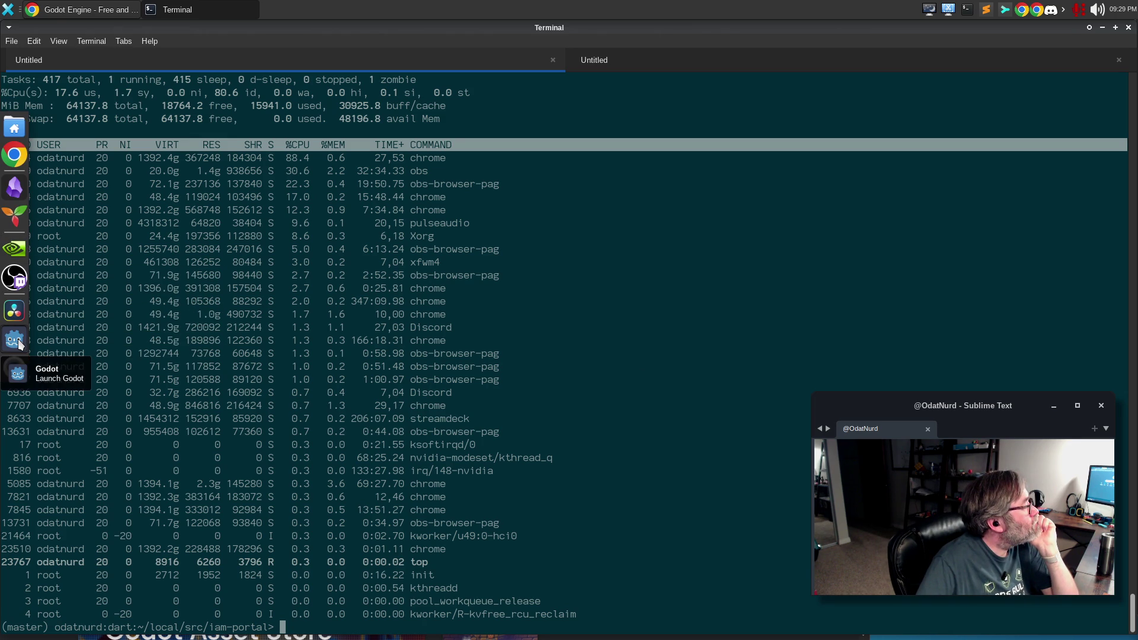
click(14, 340)
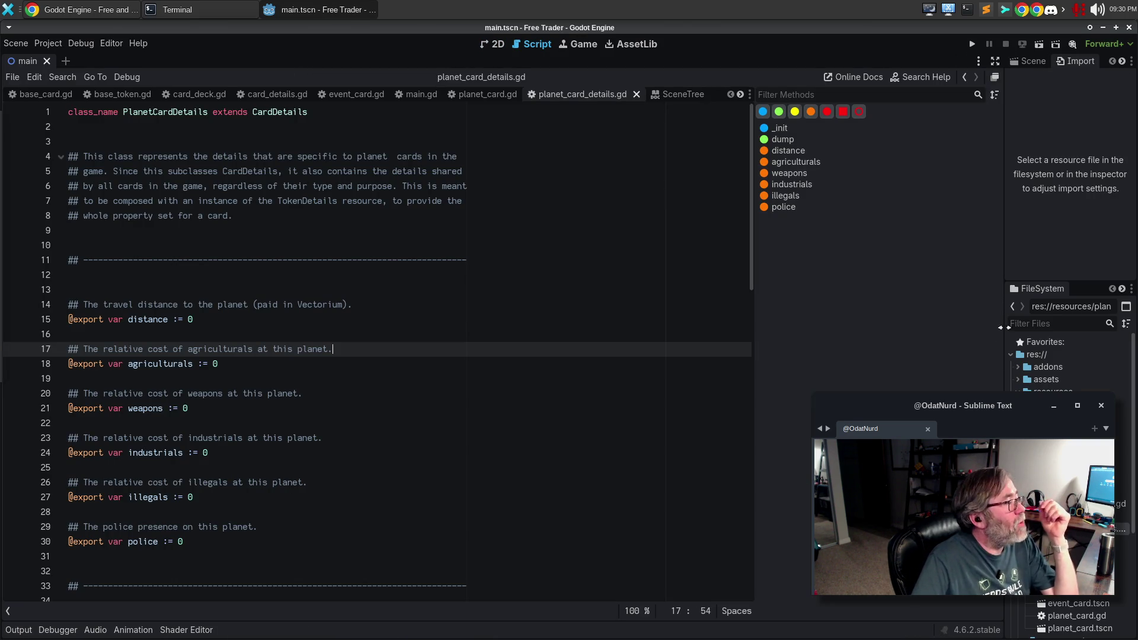
- Quit the Godot editor from the Scene menu
click(16, 43)
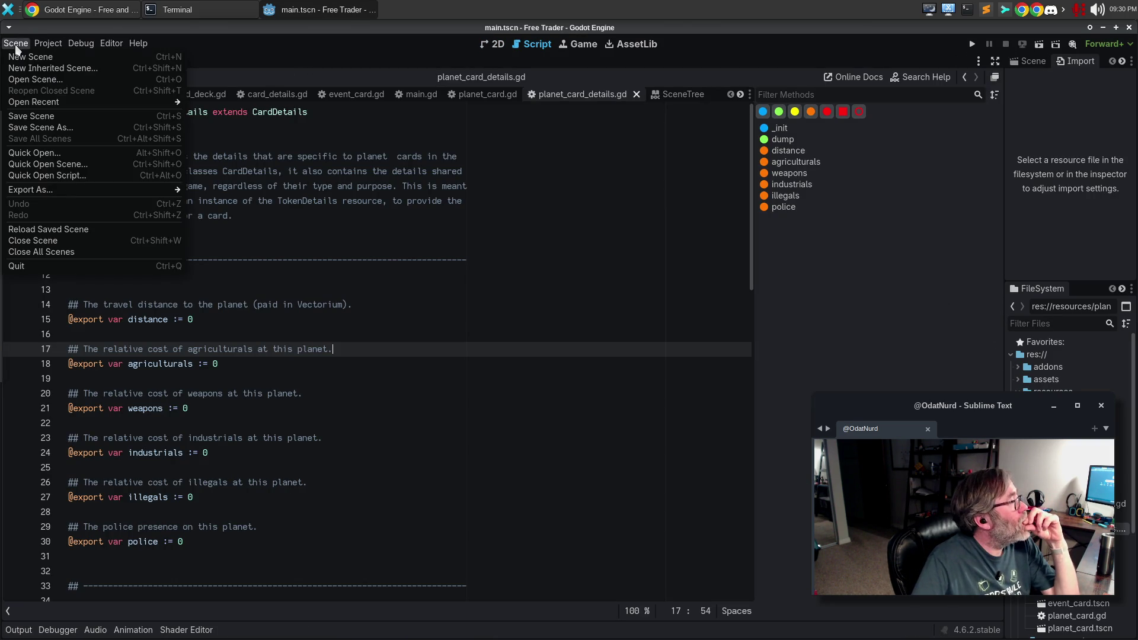
click(23, 266)
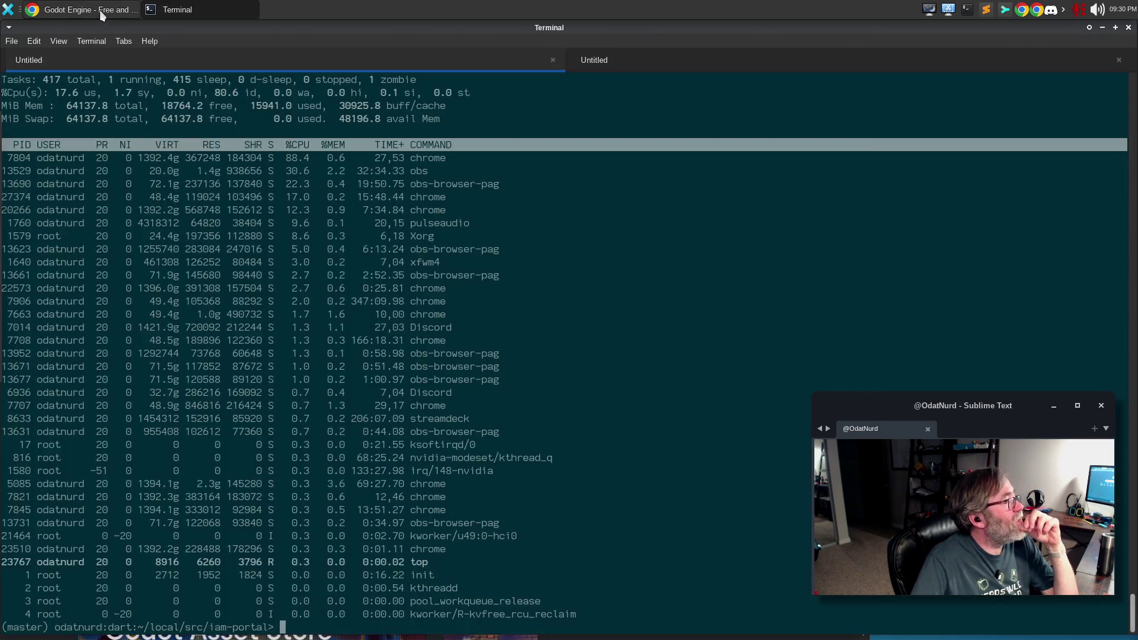
- Browse the godotengine.org homepage and go to the Download Godot 4 for Linux page
click(99, 9)
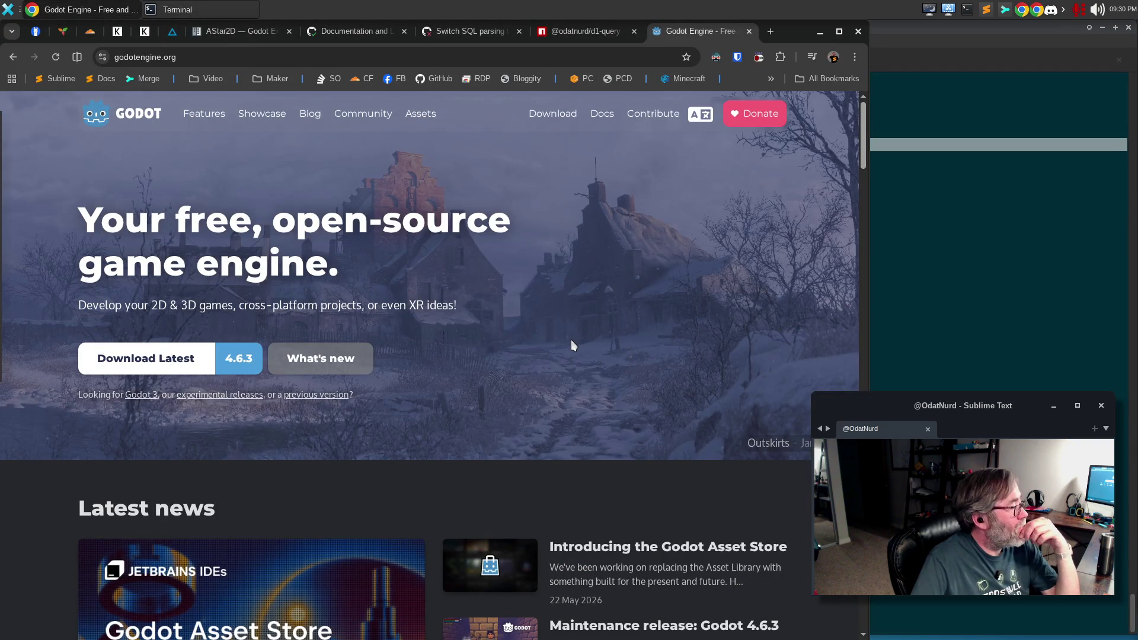
scroll(502, 332, down, 5)
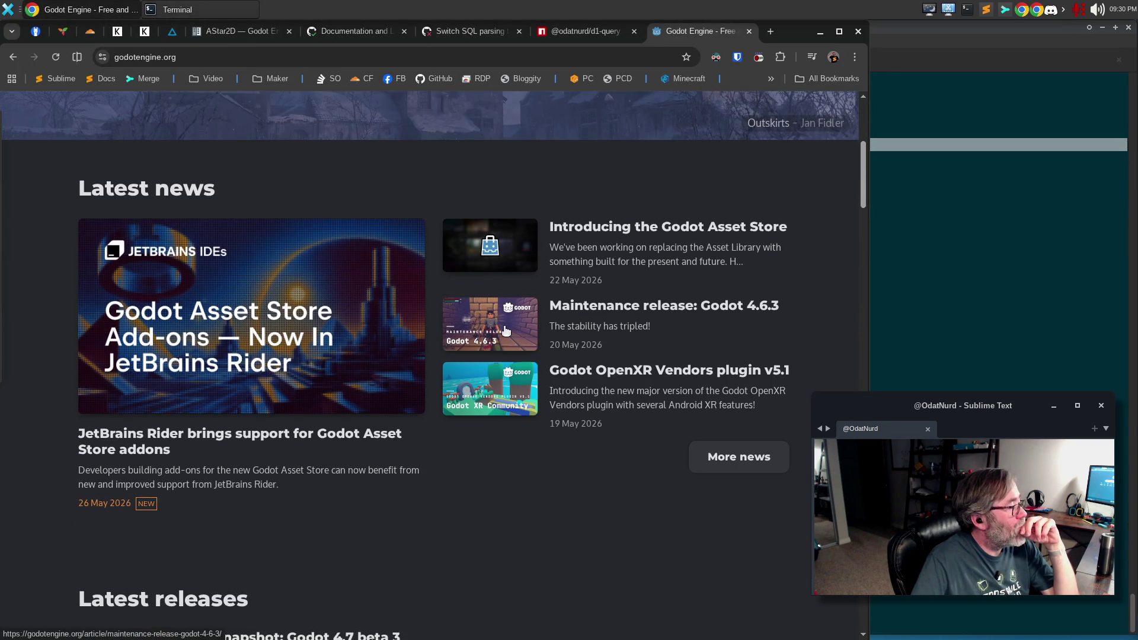
scroll(505, 330, down, 4)
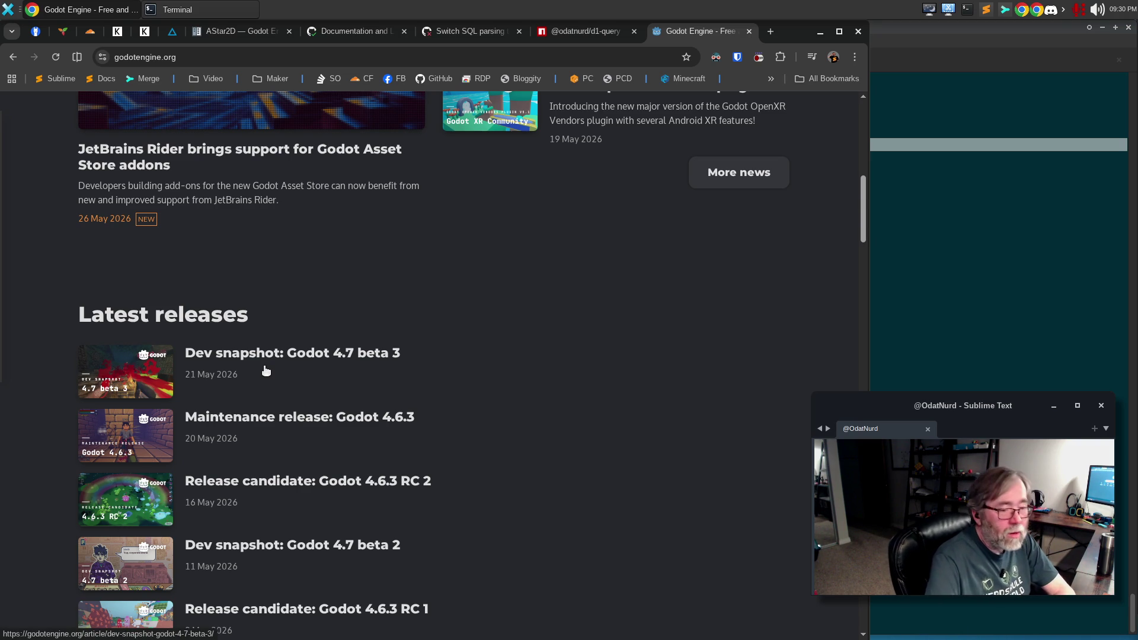
scroll(258, 358, up, 5)
click(185, 155)
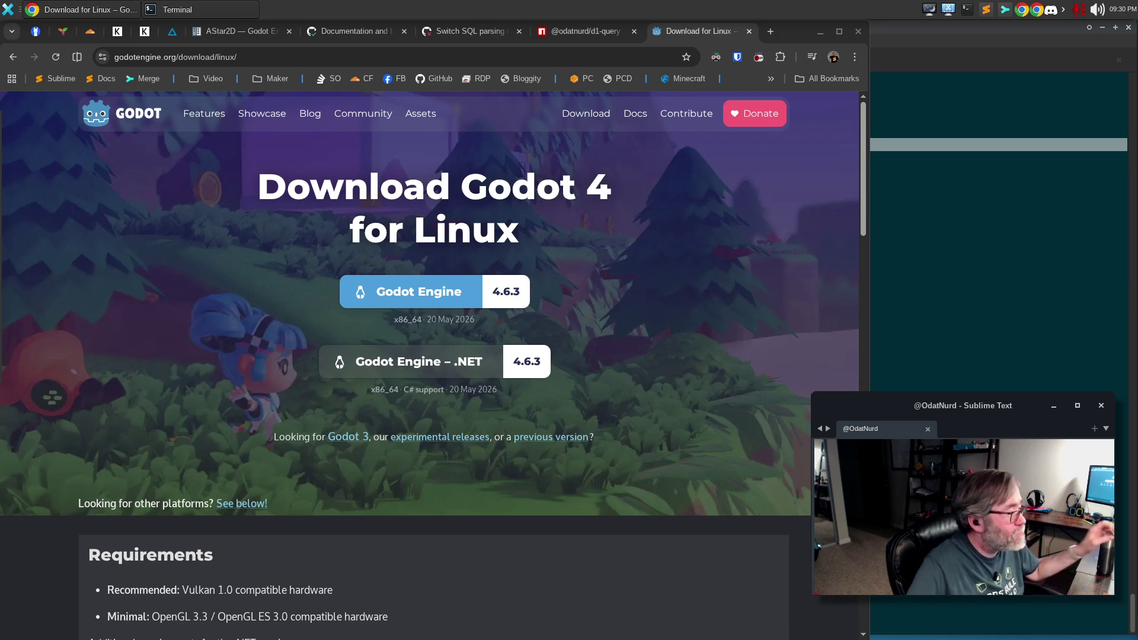
- Scroll to All downloads and choose the Linux x86_64 build of Godot 4.6.3
scroll(433, 361, down, 3)
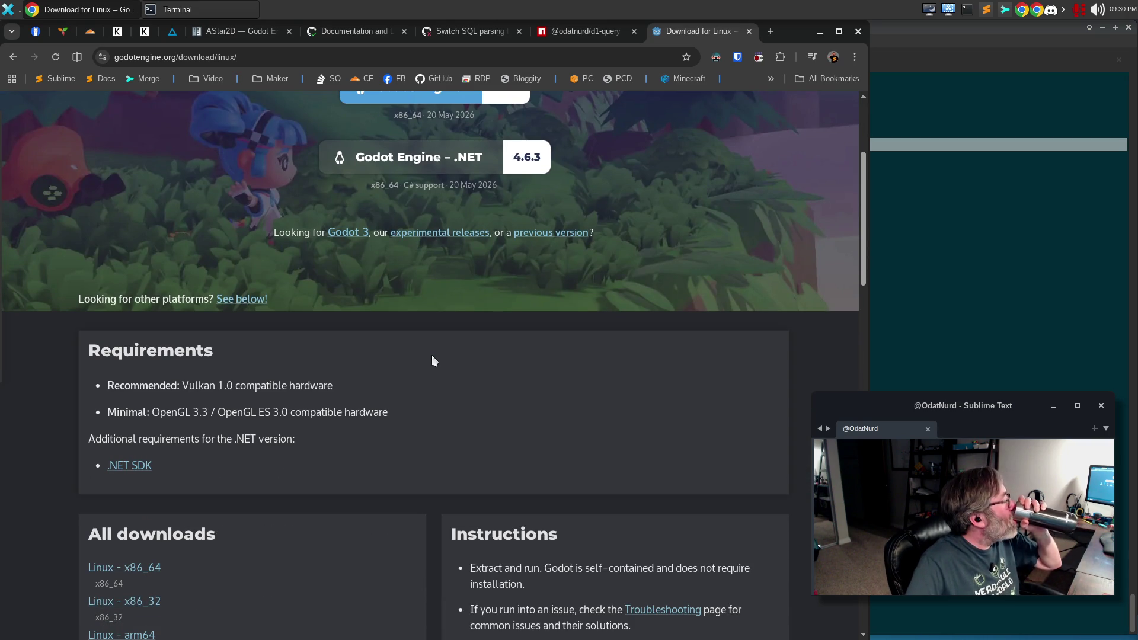
scroll(432, 356, down, 2)
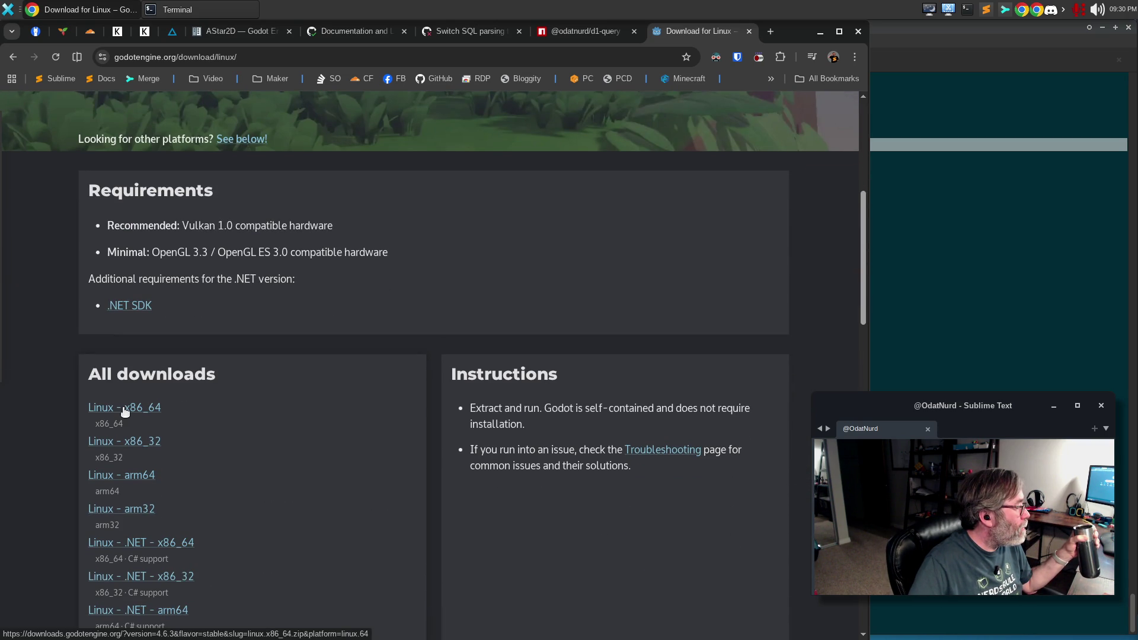
scroll(137, 400, down, 3)
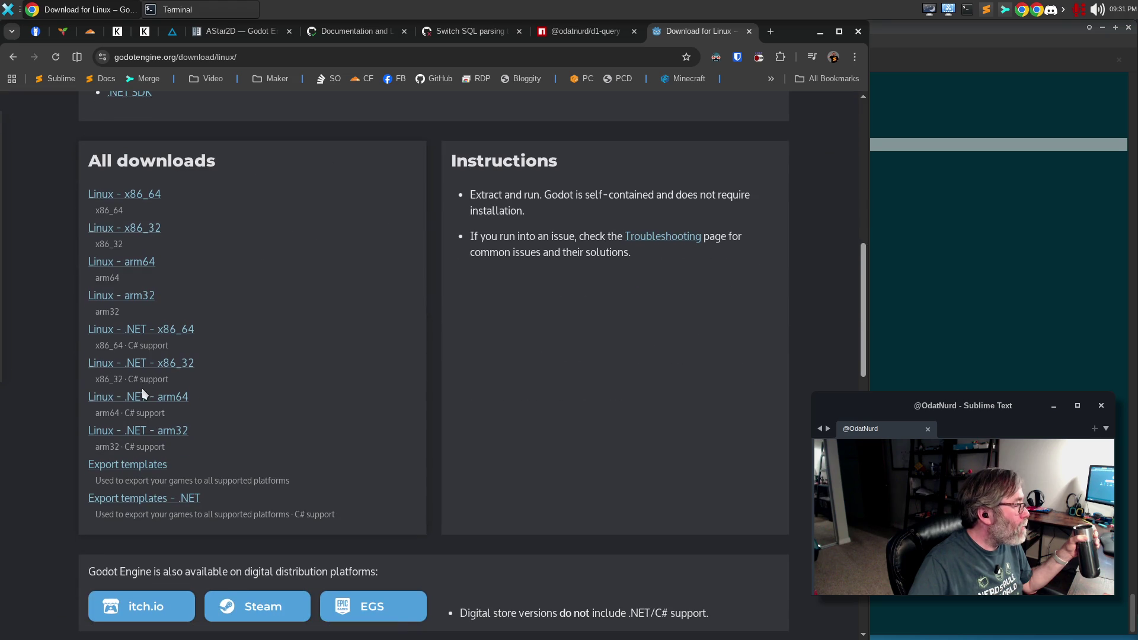
scroll(308, 371, up, 1)
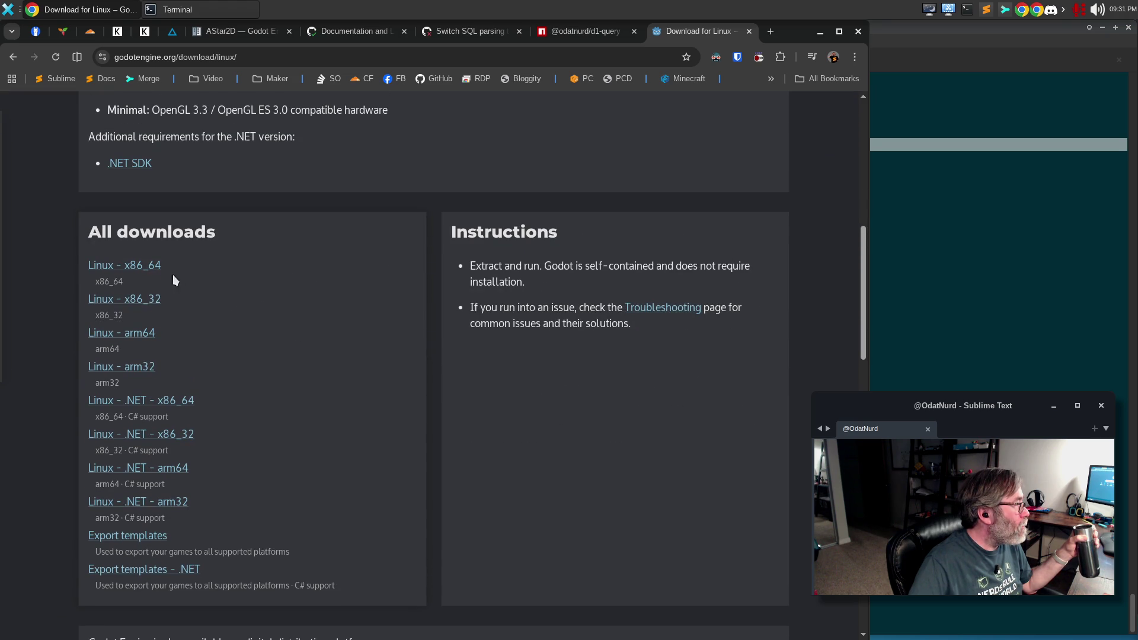
click(156, 266)
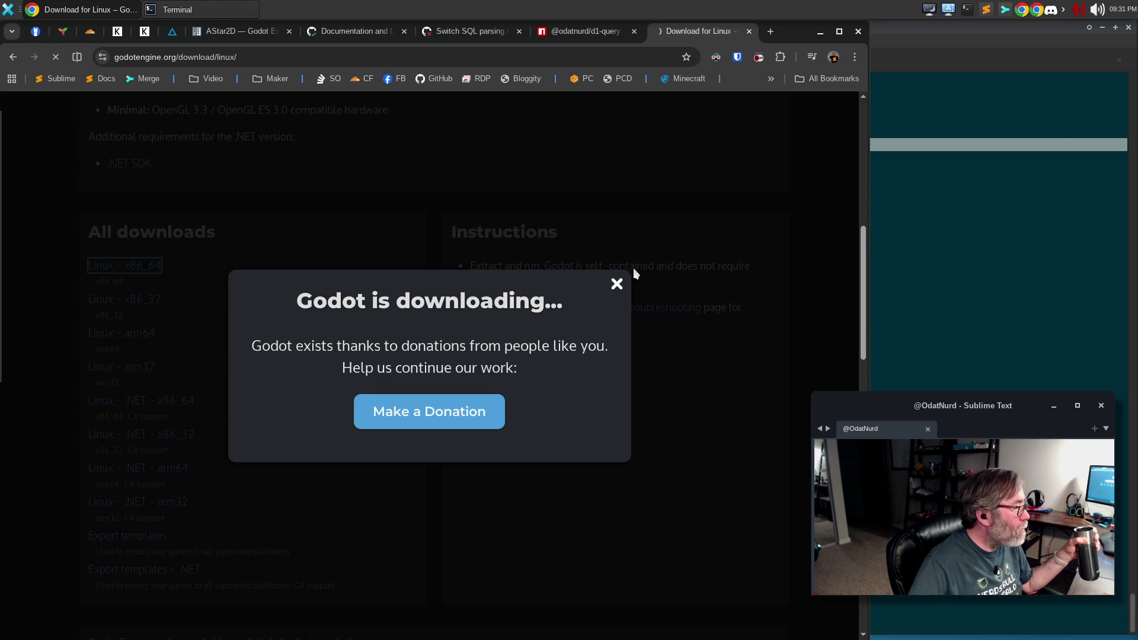
- Dismiss the donation prompt, check the Godot 4.6.3 zip download progress, and return to Terminal
click(616, 285)
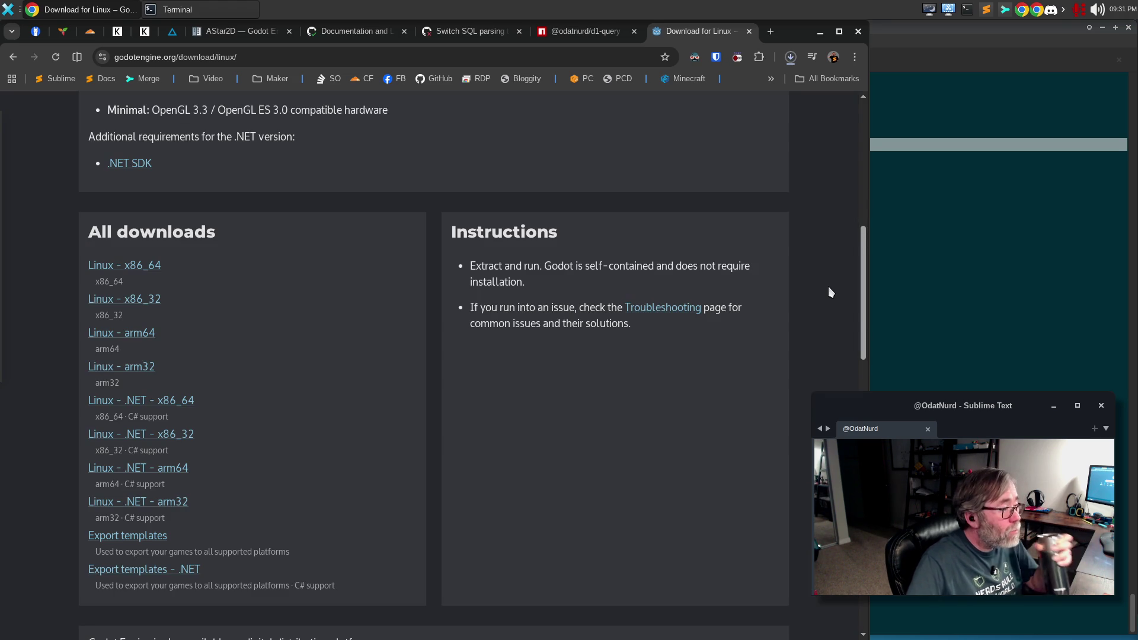
click(792, 57)
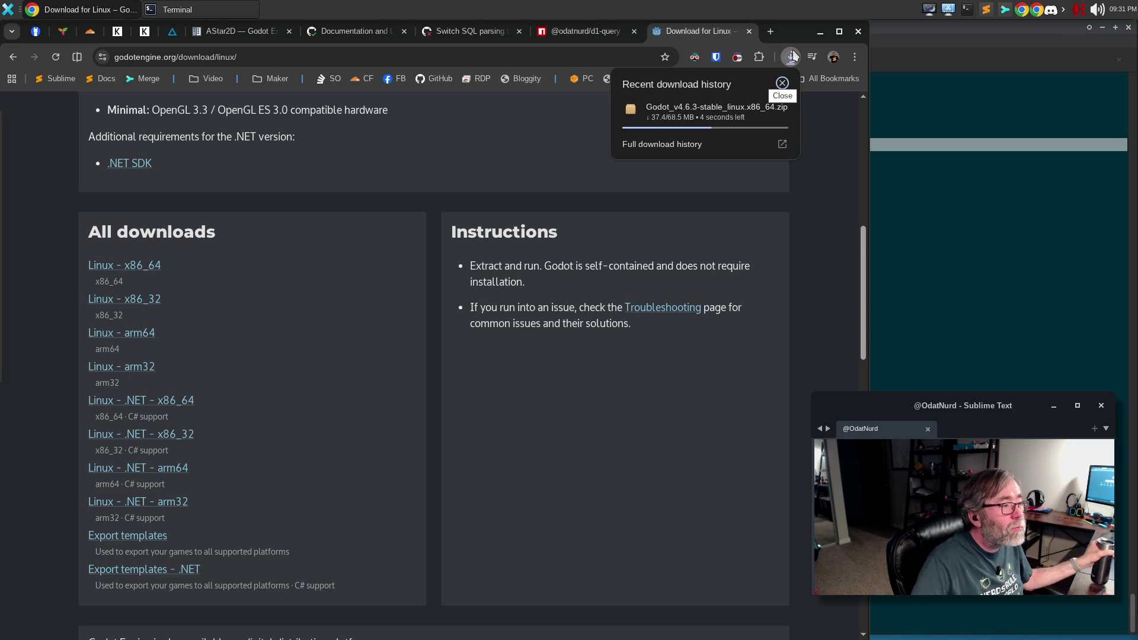
click(792, 56)
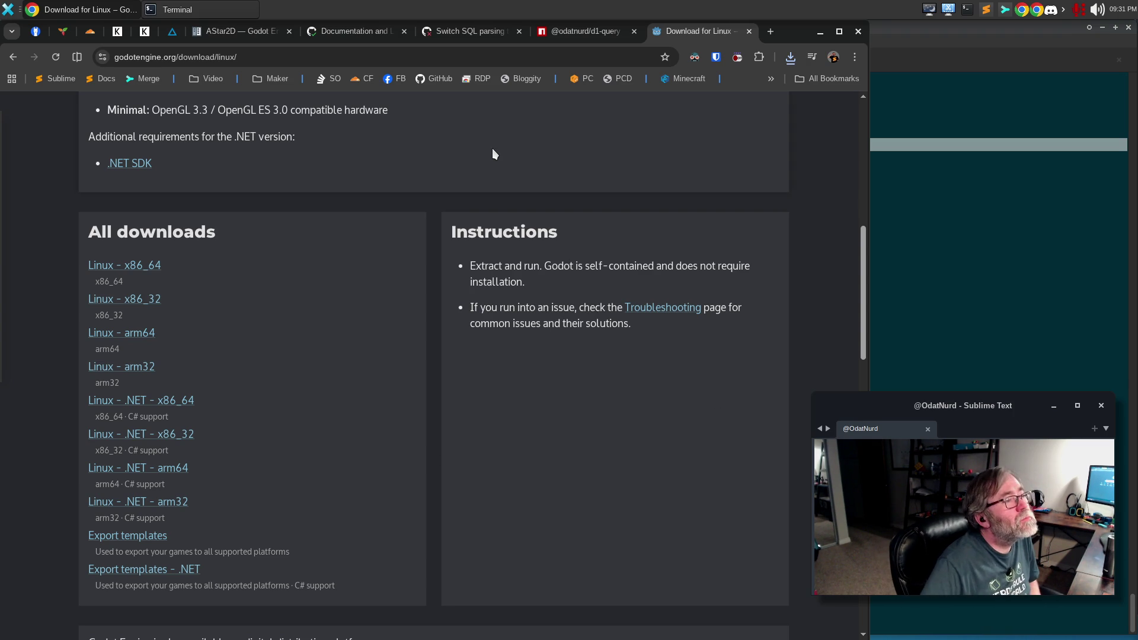
key(alt+Tab)
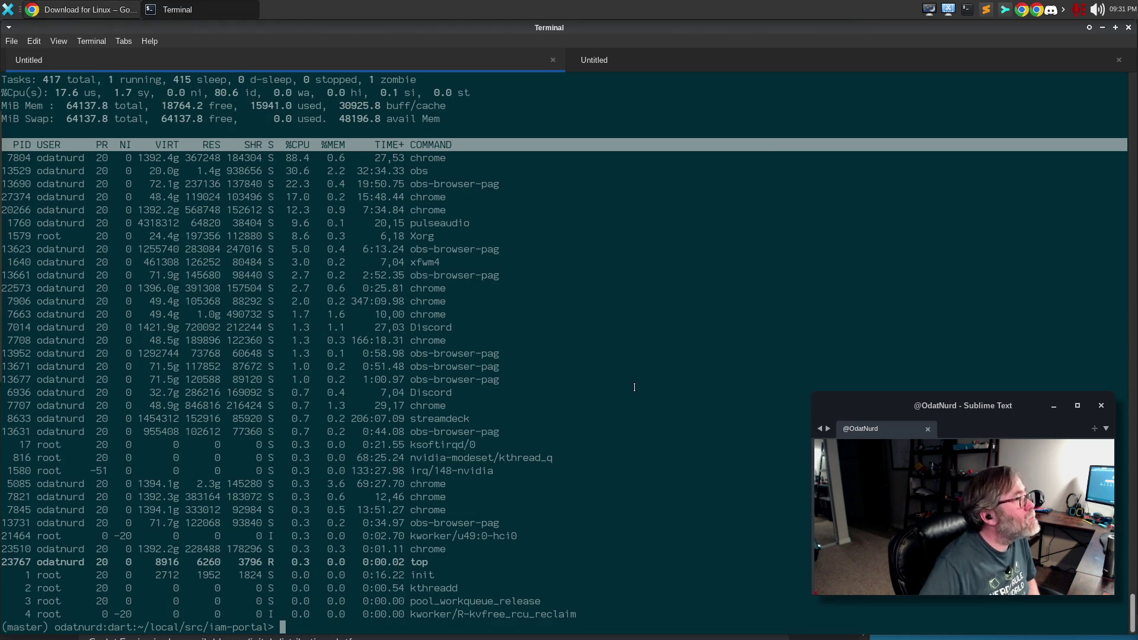
- Locate and inspect the godot launcher script with which, ll and cat
text(which go)
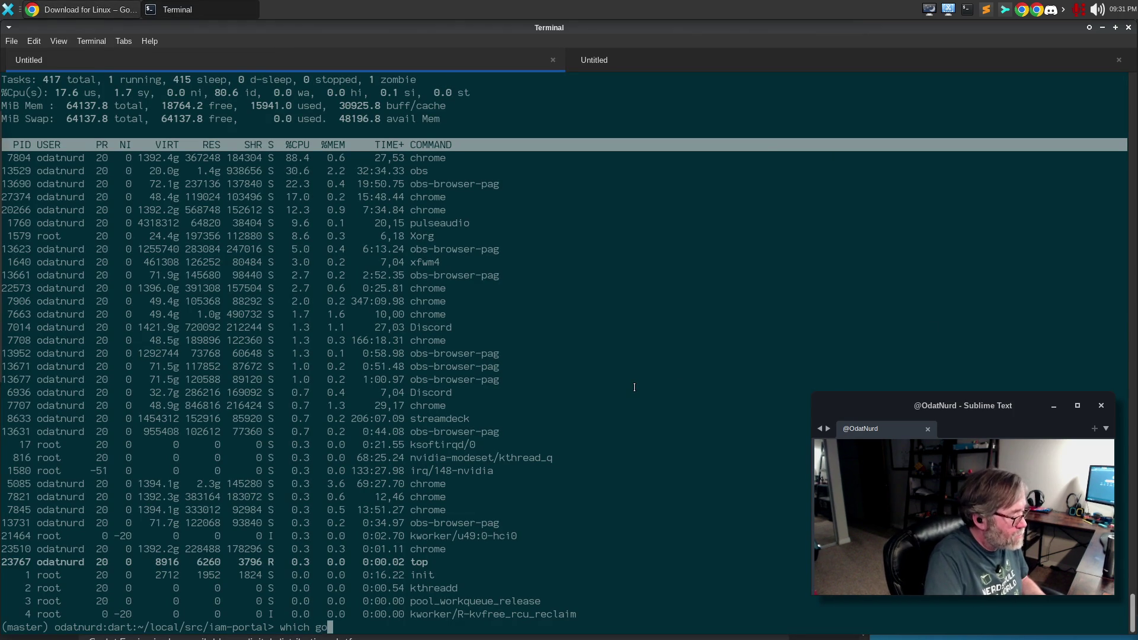
text(dot)
key(Return)
text(ll `wh)
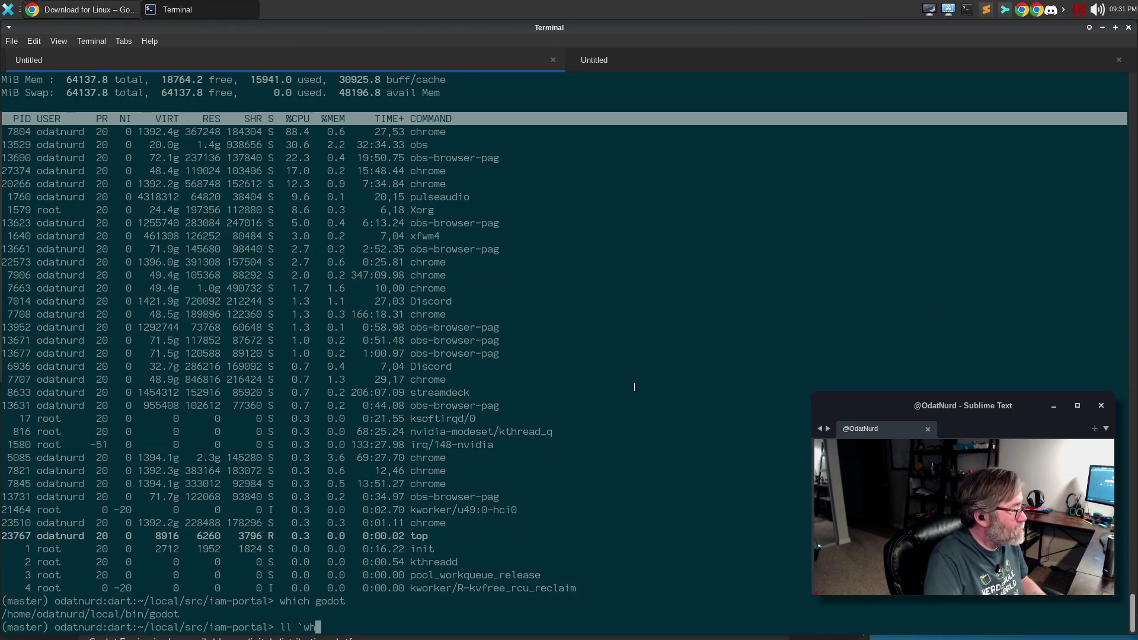
text(ich godot`)
key(Return)
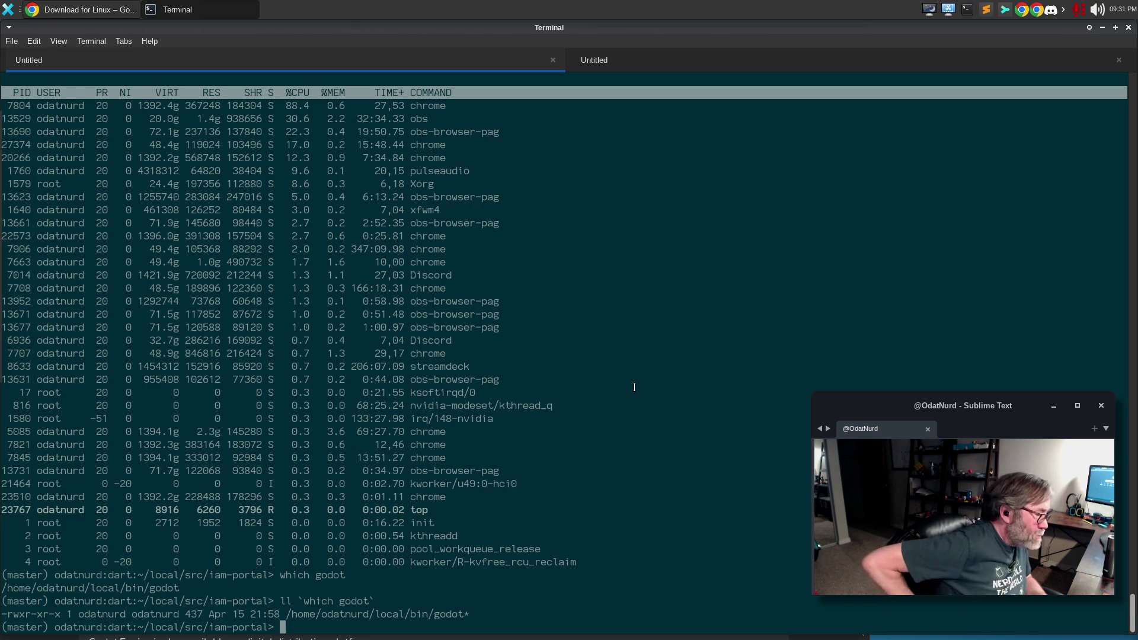
text(cat `which godot`)
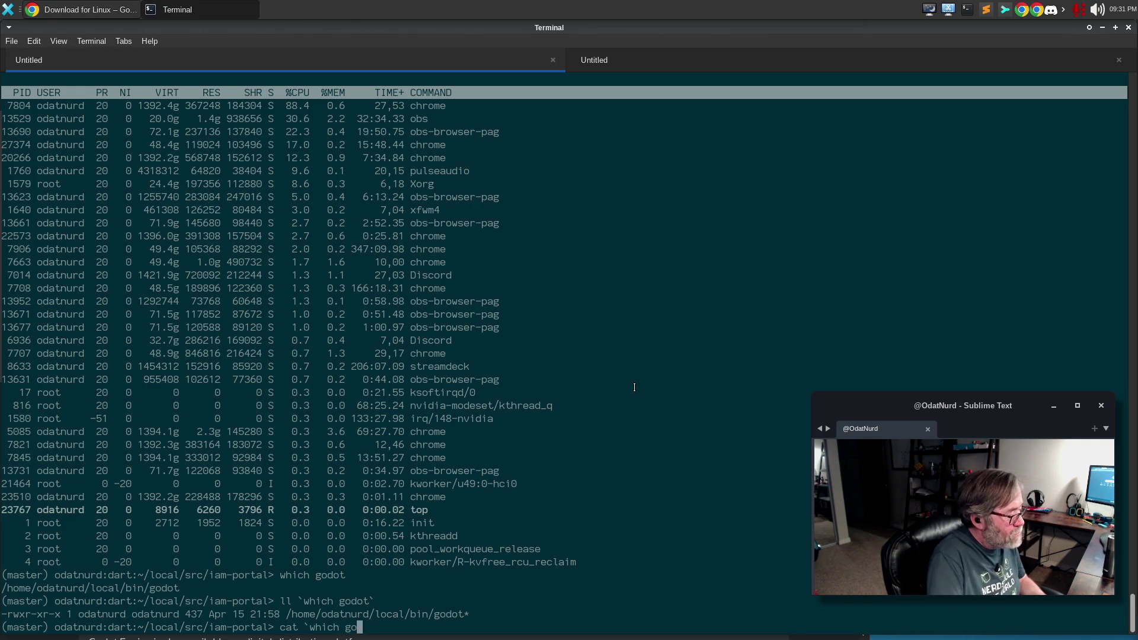
key(Return)
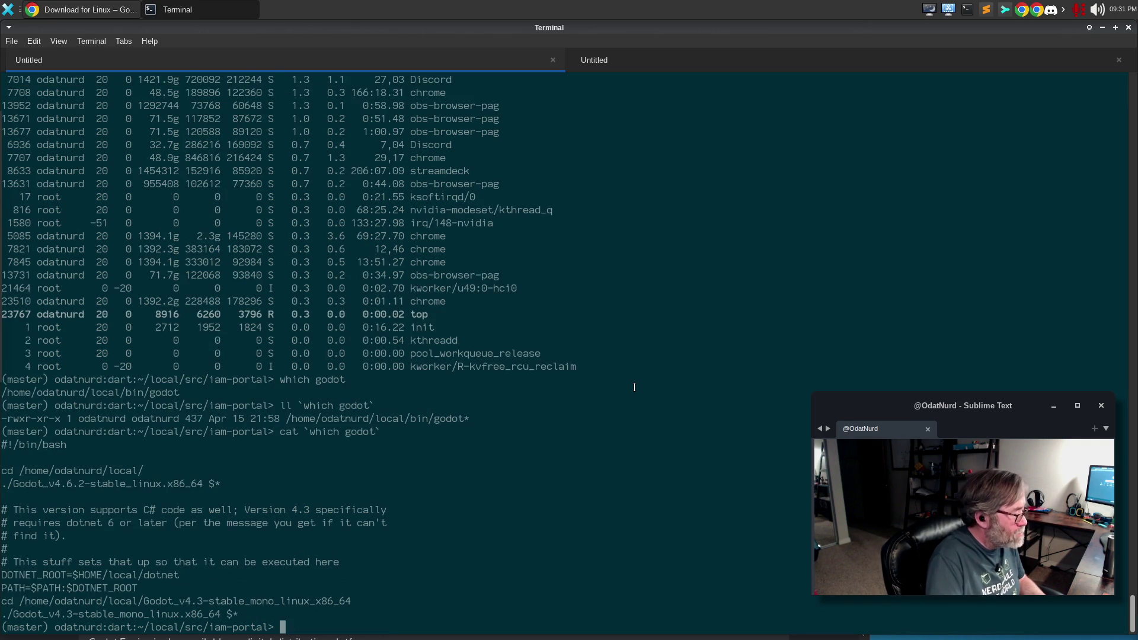
- In ~/local, test Godot_v4.6.3-stable_linux.x86_64.zip with unzip -t
text(cd)
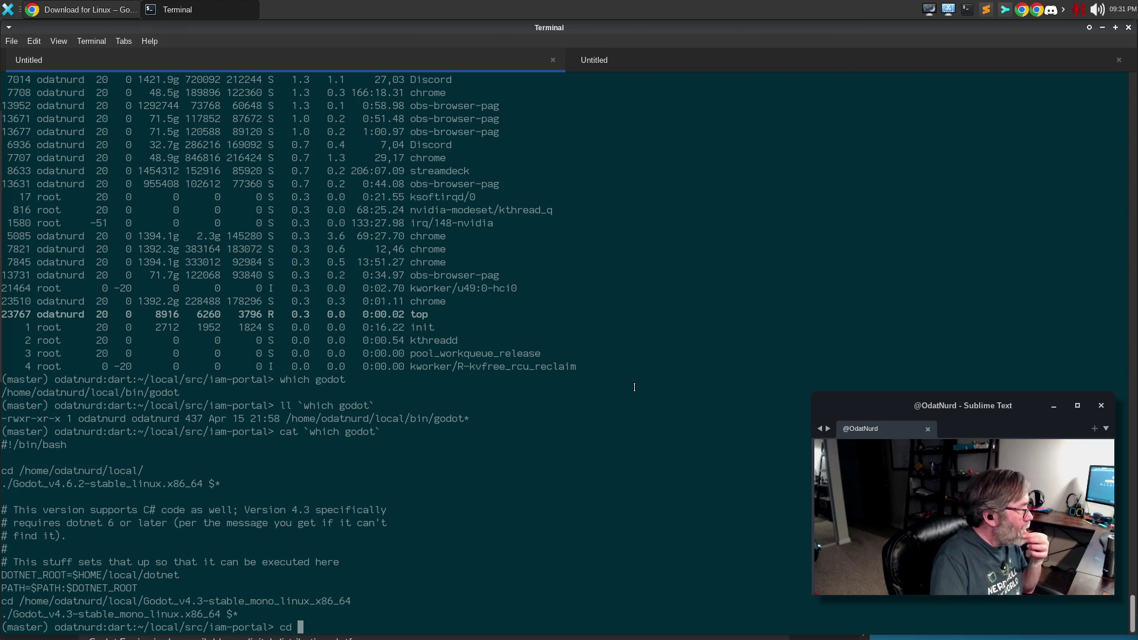
key(Return)
text(cd local/)
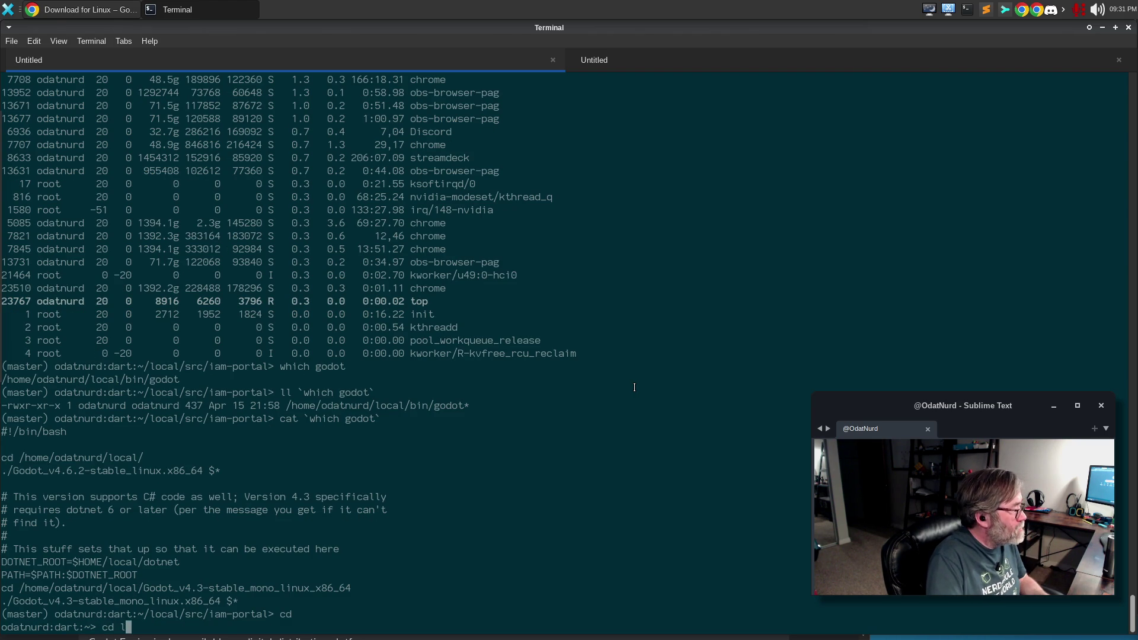
key(Return)
text(unzip -t ~/Down)
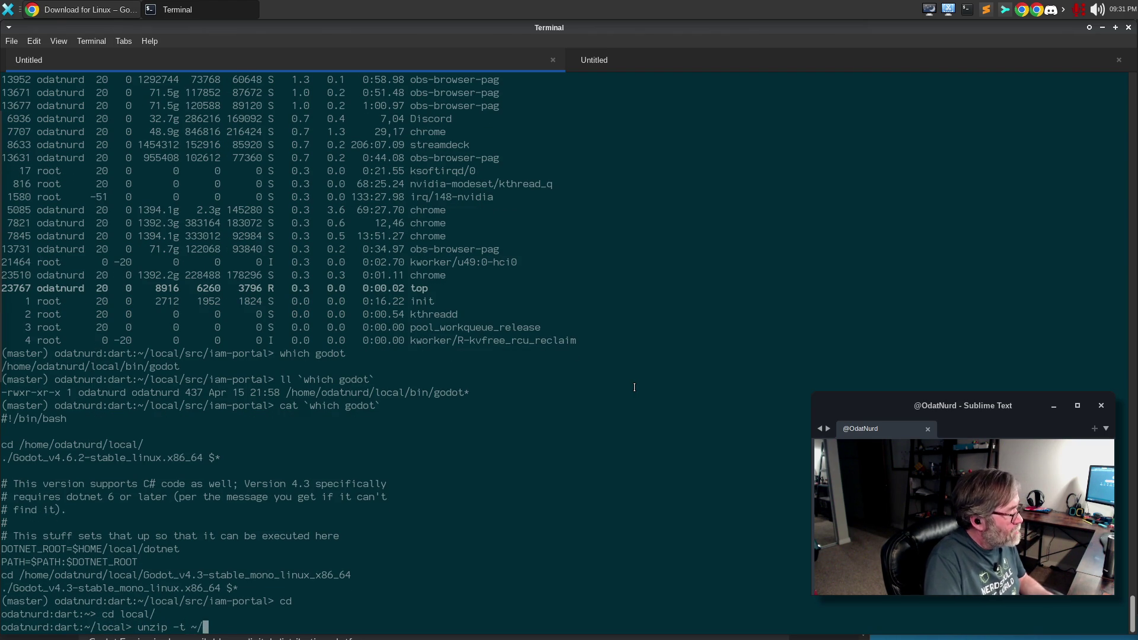
key(Tab)
text(G)
key(Tab)
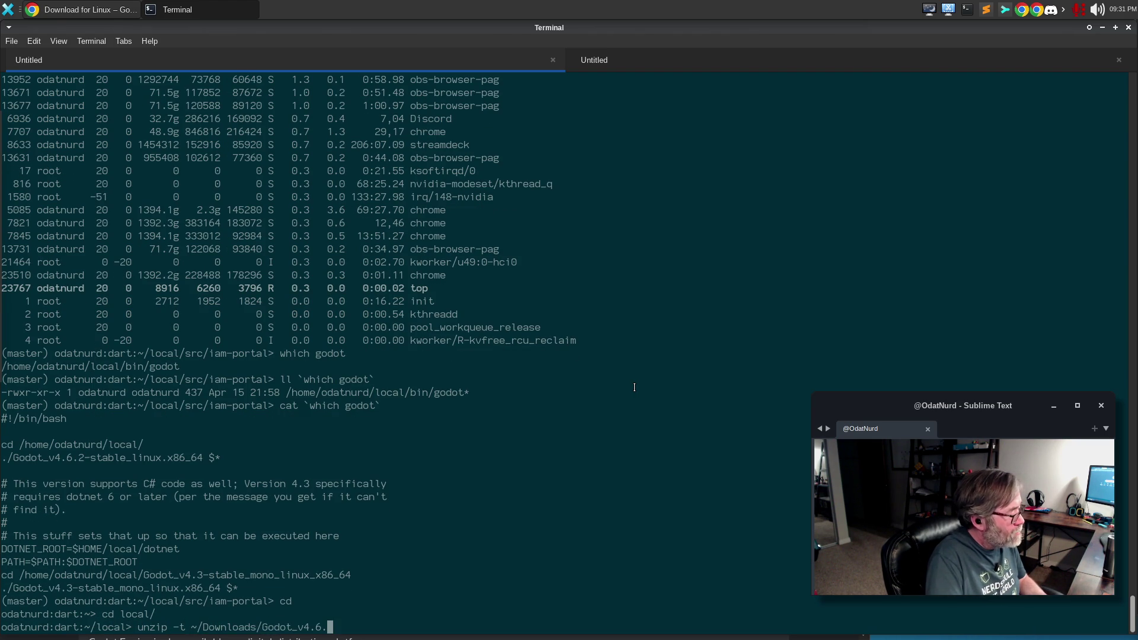
text(3)
key(Tab)
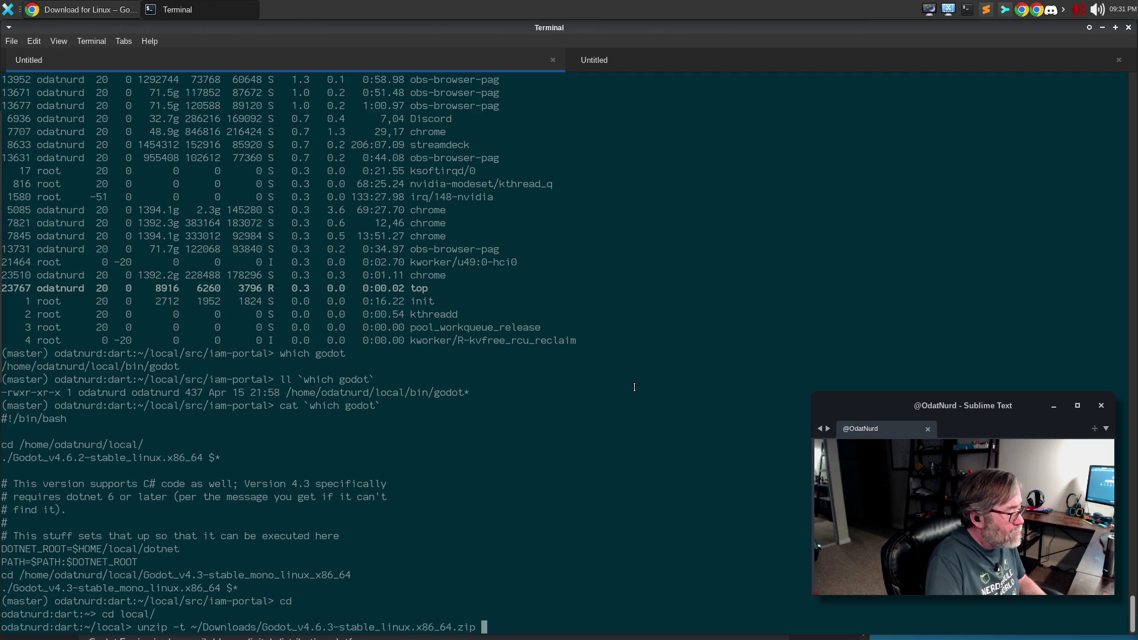
key(Return)
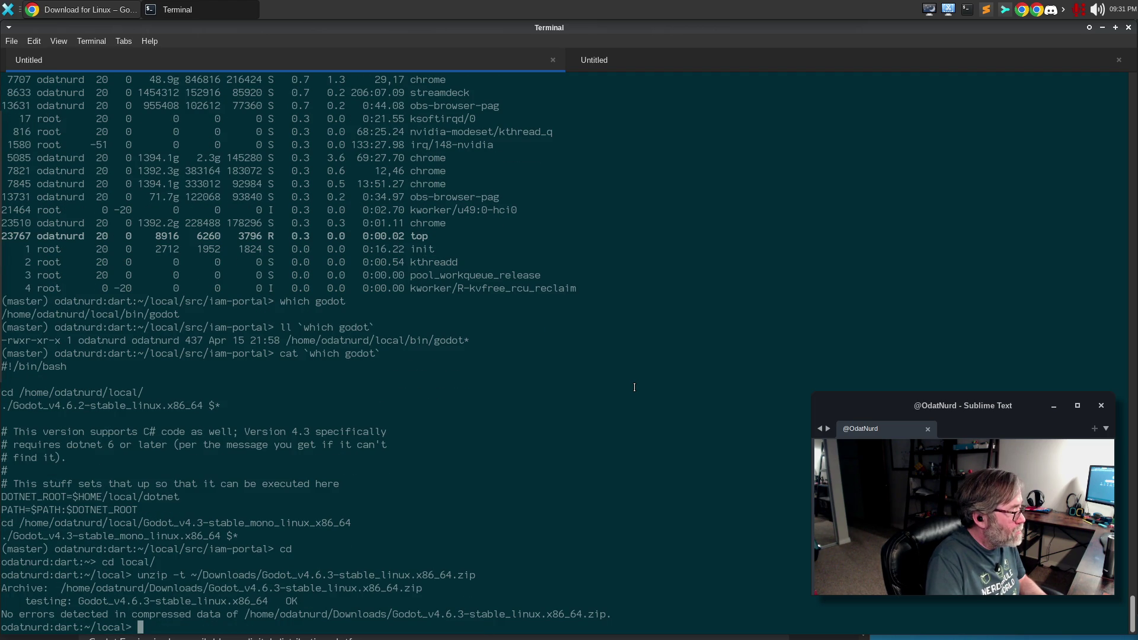
- Rerun the unzip command without -t to extract Godot 4.6.3 into the local folder
key(Up)
key(Home)
key(Right)
key(Right)
key(Right)
key(Delete)
key(Delete)
key(BackSpace)
key(Return)
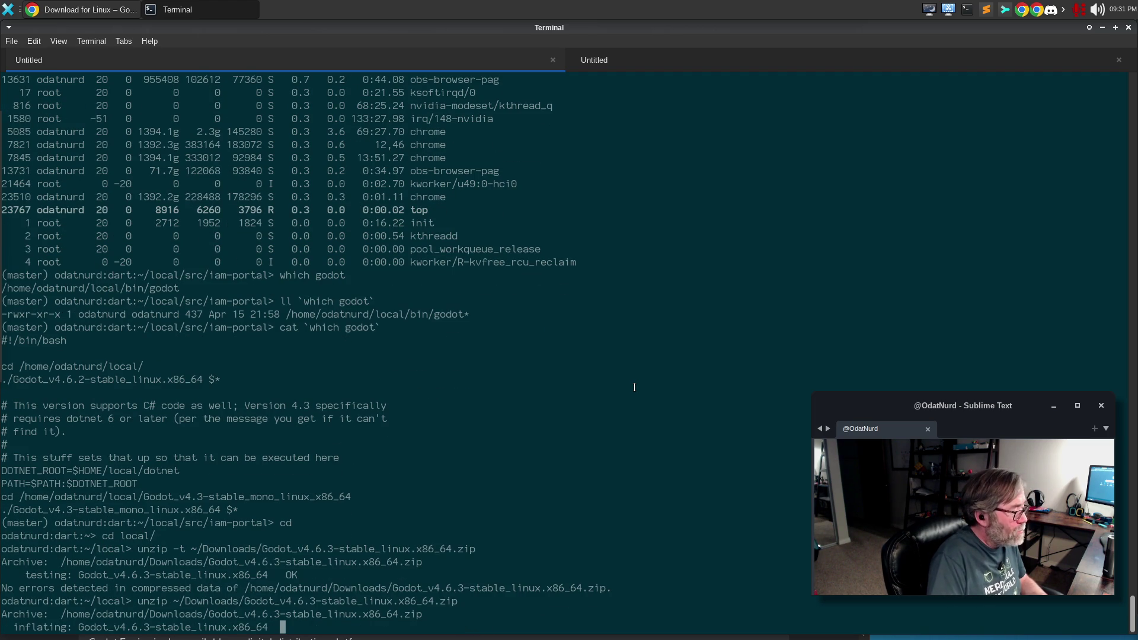
text(vi `)
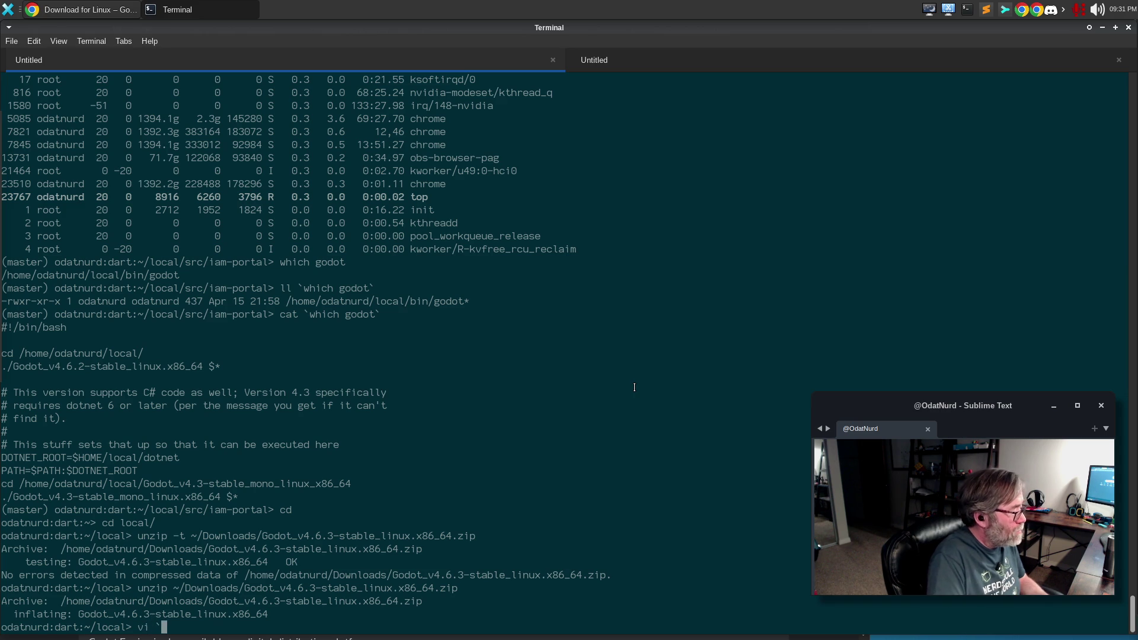
text(which godot`)
- In vi, change the launcher's version on line 4 from 4.6.2 to 4.6.3 and save
key(Return)
key(j)
key(j)
key(j)
key(l)
key(l)
key(w)
key(l)
key(l)
key(l)
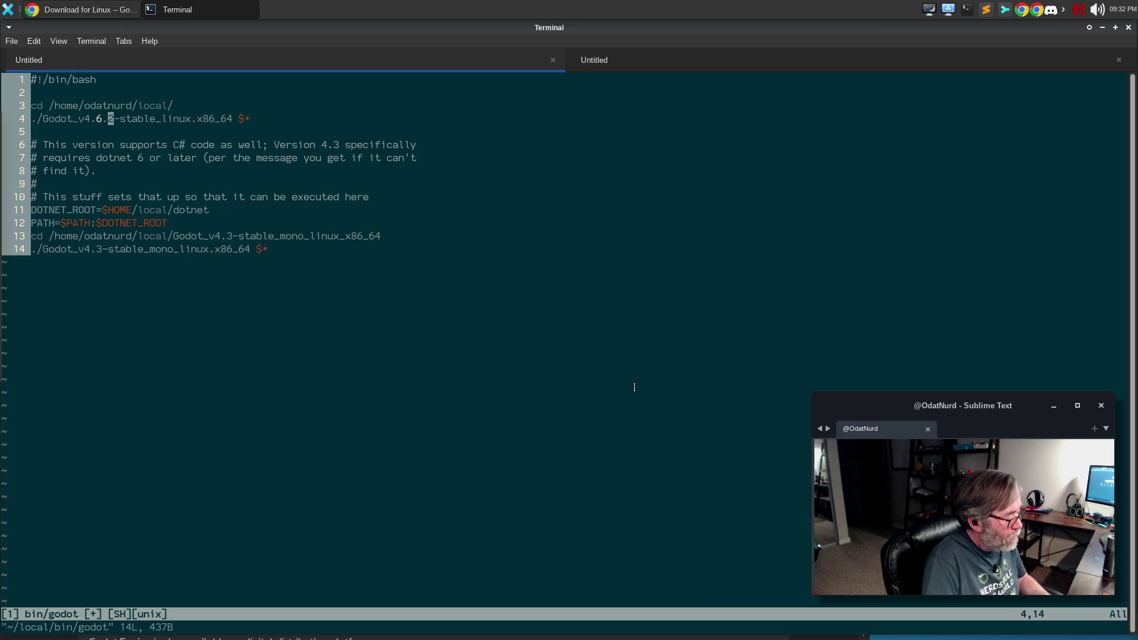
text(:w)
key(Return)
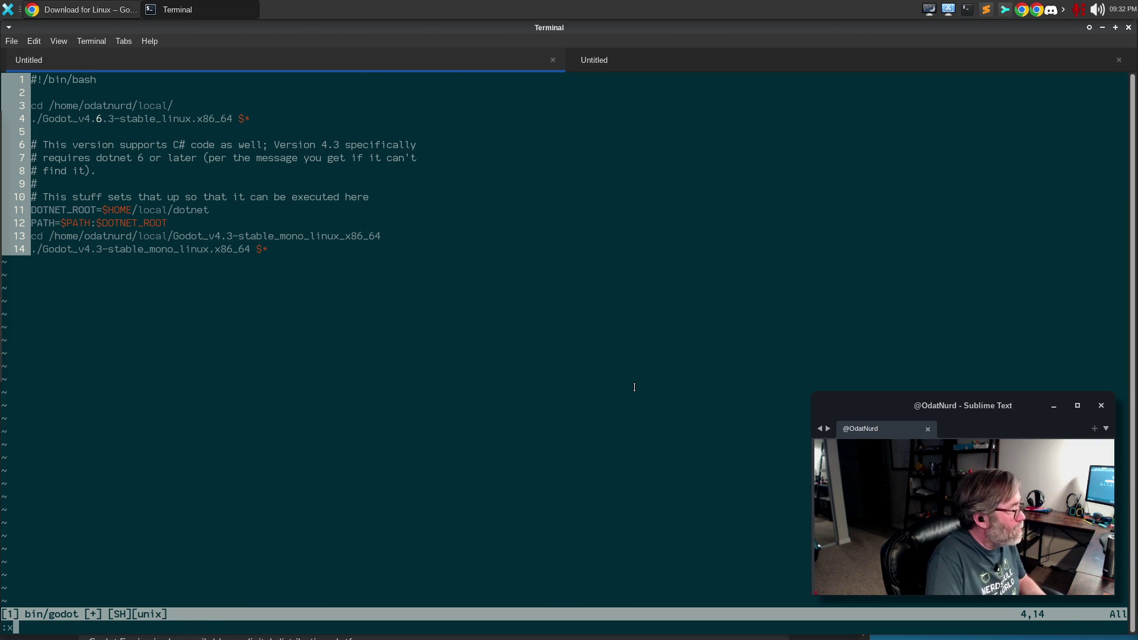
text(:q)
key(Return)
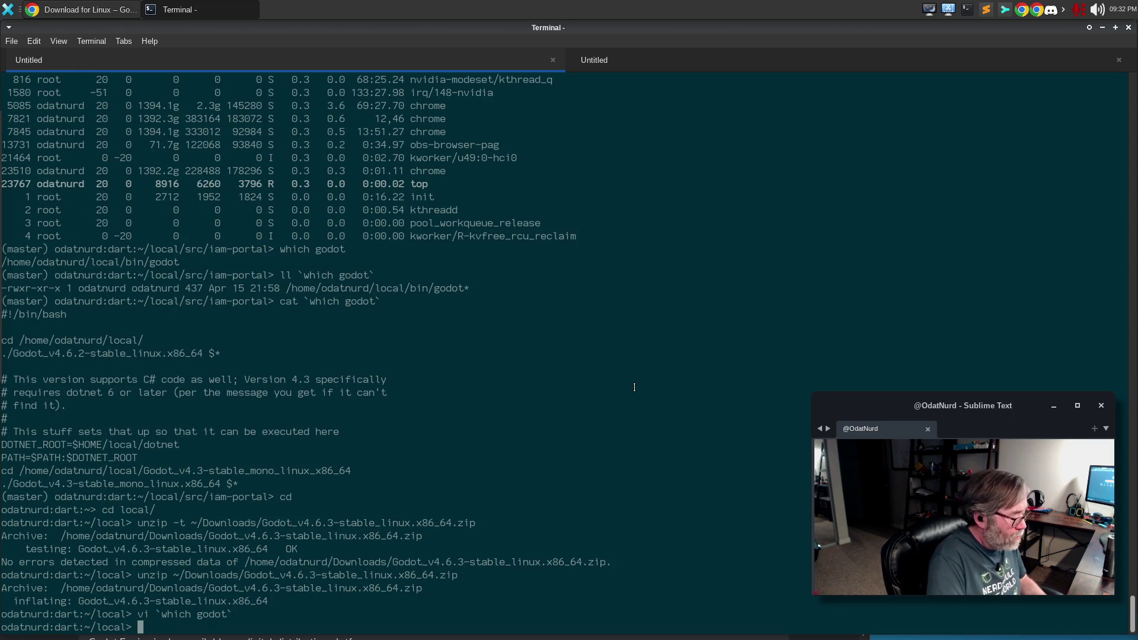
- Open the application search with Alt+F2, then dismiss it
key(alt+F2)
key(Down)
key(Escape)
key(Escape)
mouse_move(2, 240)
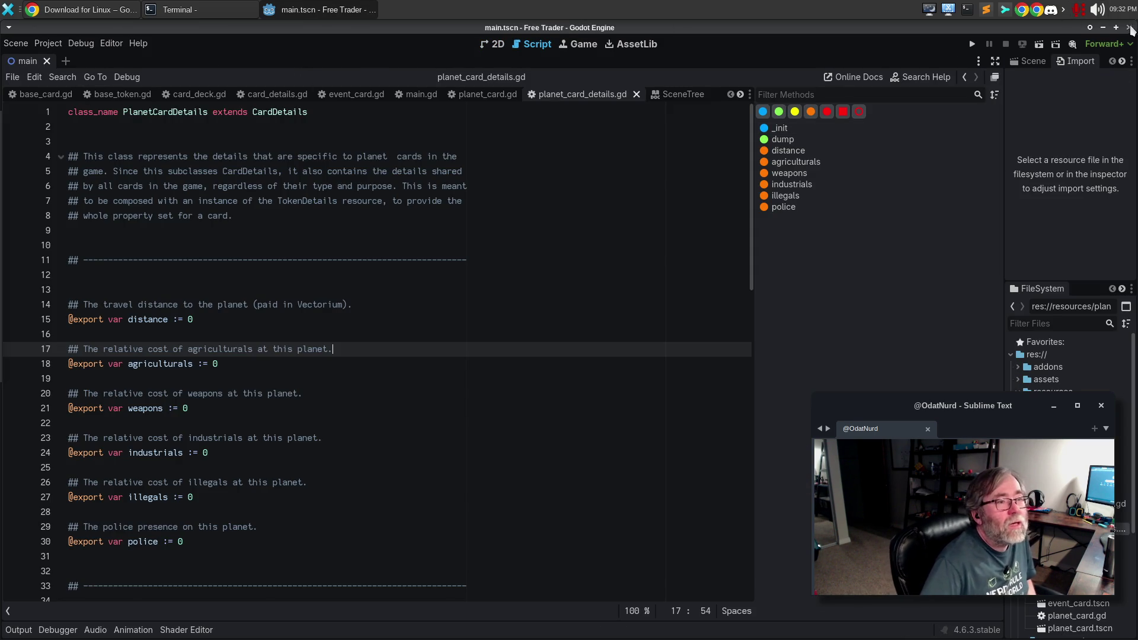
- Leave the Free Trader project via Project > Quit to Project List
click(48, 43)
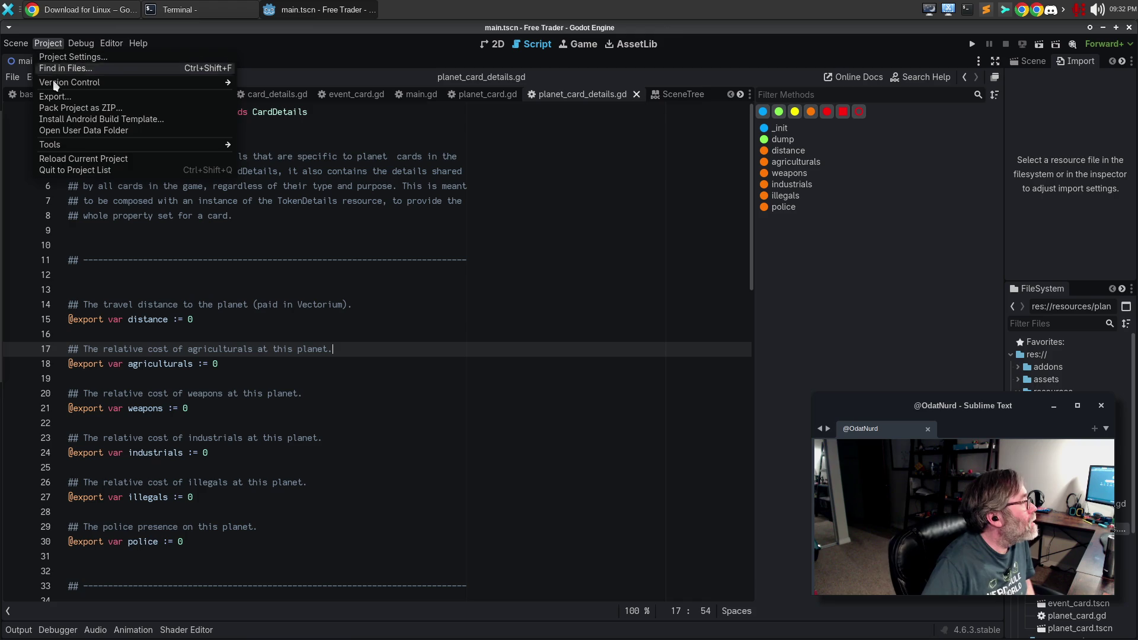
click(79, 171)
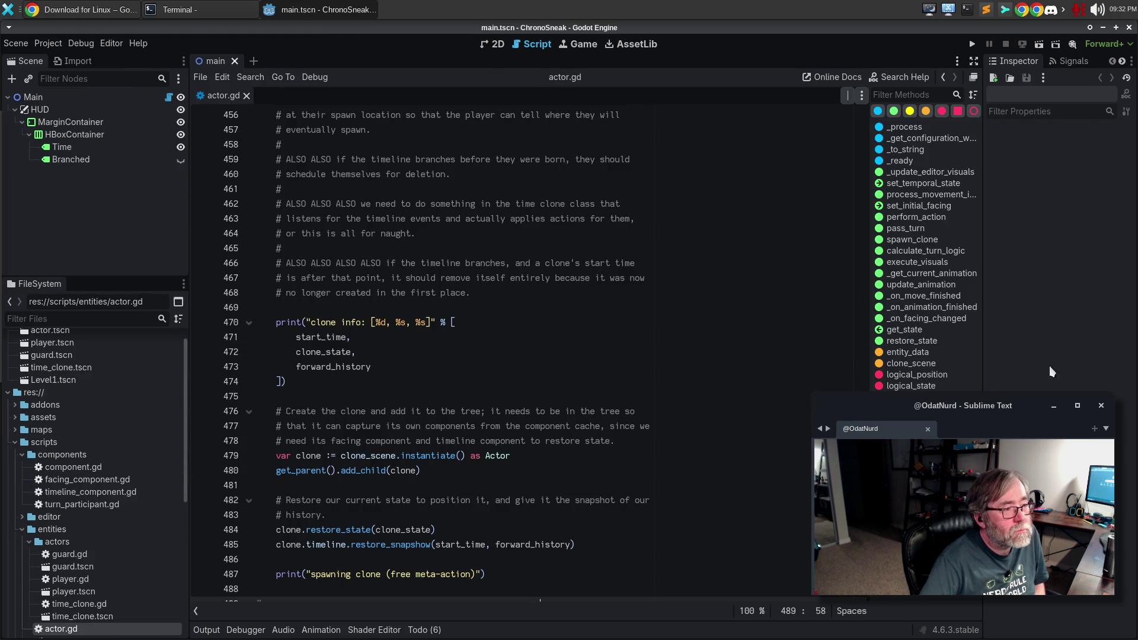
- Hide the script's method list and run ChronoSneak under Godot 4.6.3 with F5
click(654, 426)
key(ctrl+backslash)
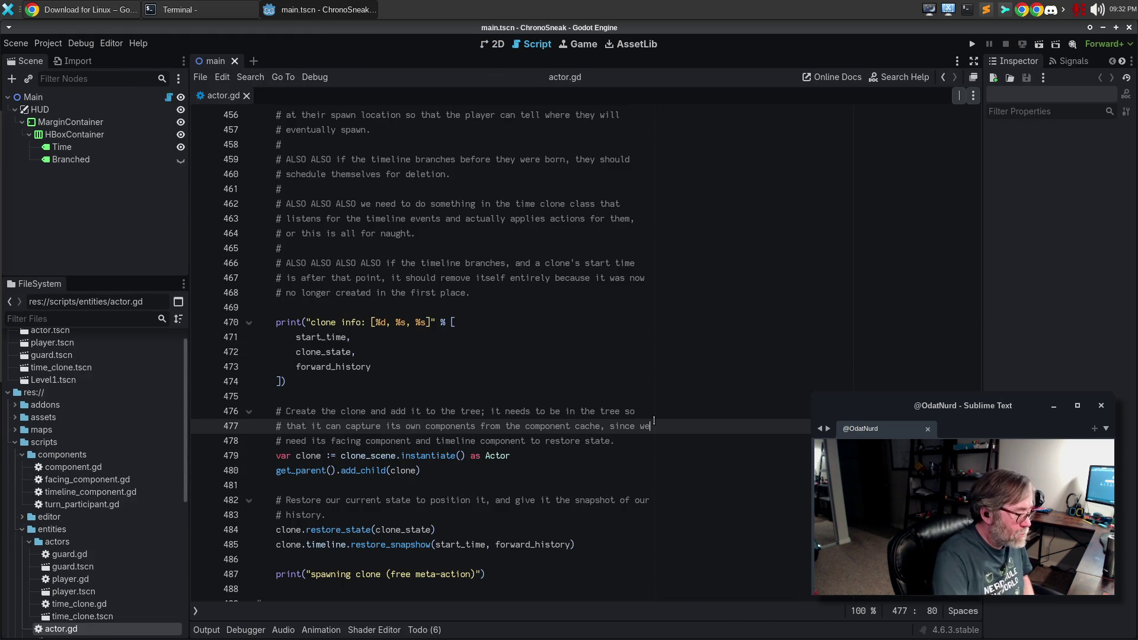
key(F5)
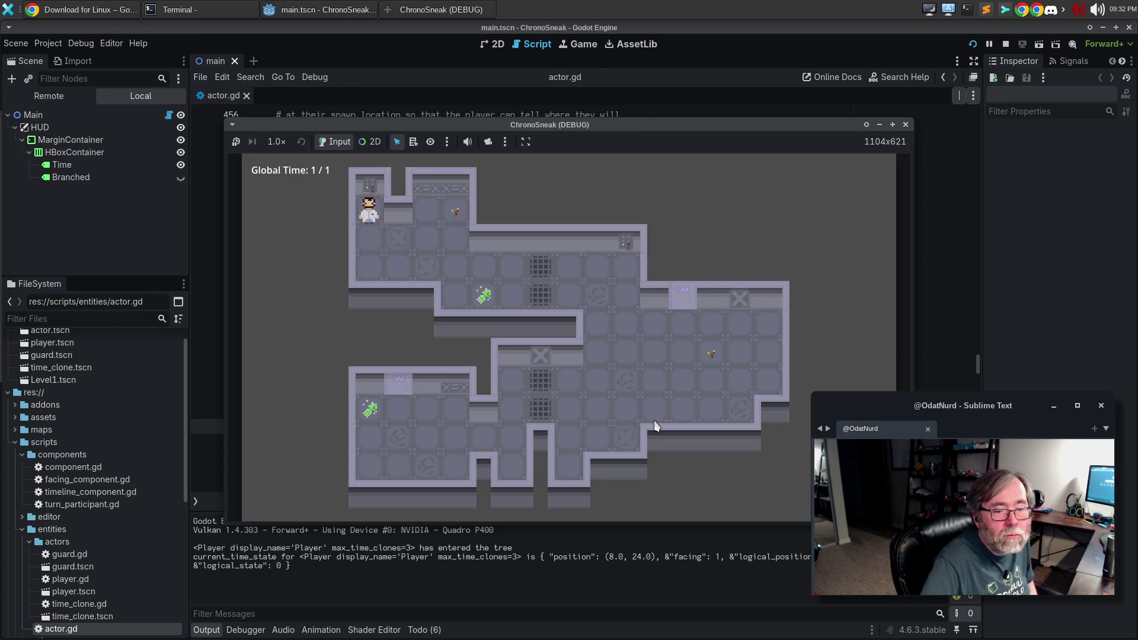
- Move the player right to take a turn, triggering the turn_manager.gd line 104 break
key(Right)
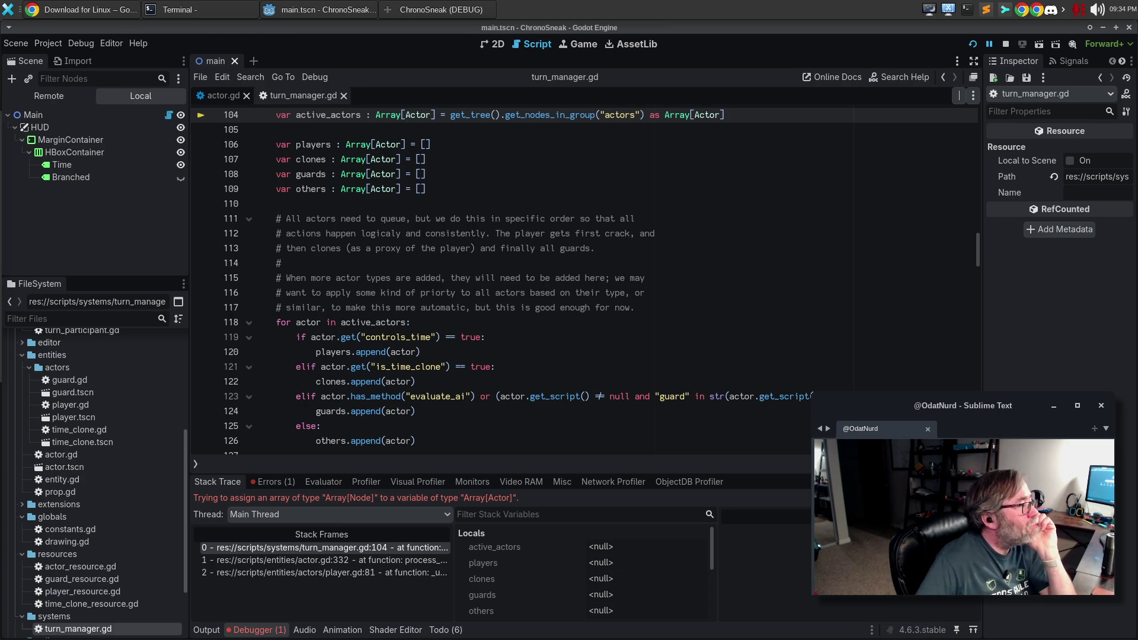
- Check the Errors tab for the typed-array error, then stop the game and quit Godot
scroll(385, 330, up, 2)
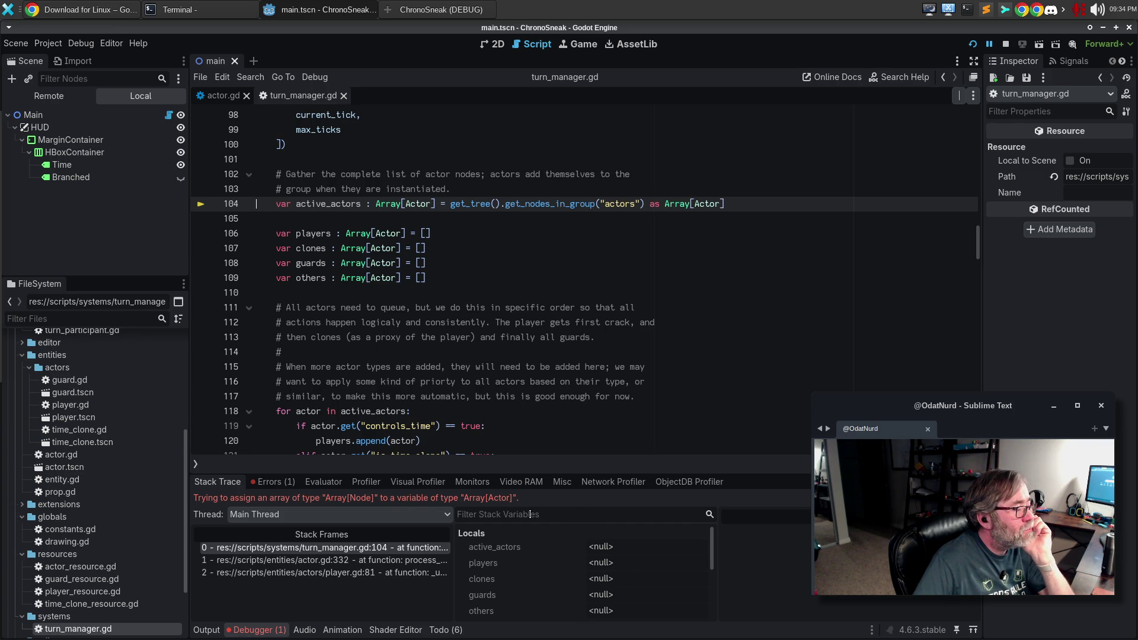
click(277, 481)
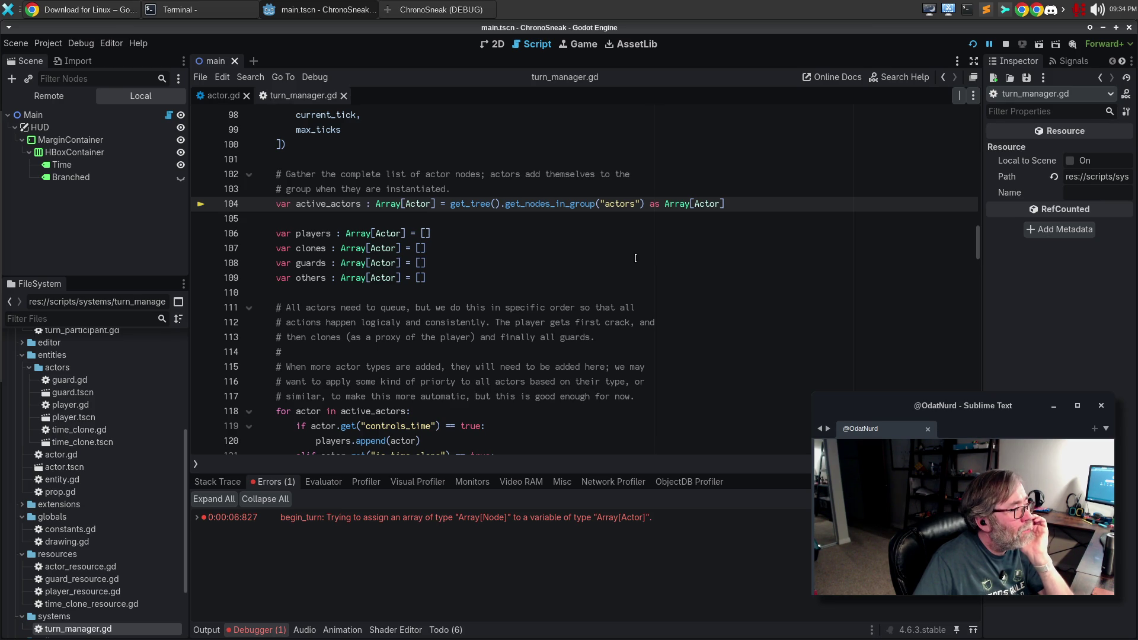
click(17, 44)
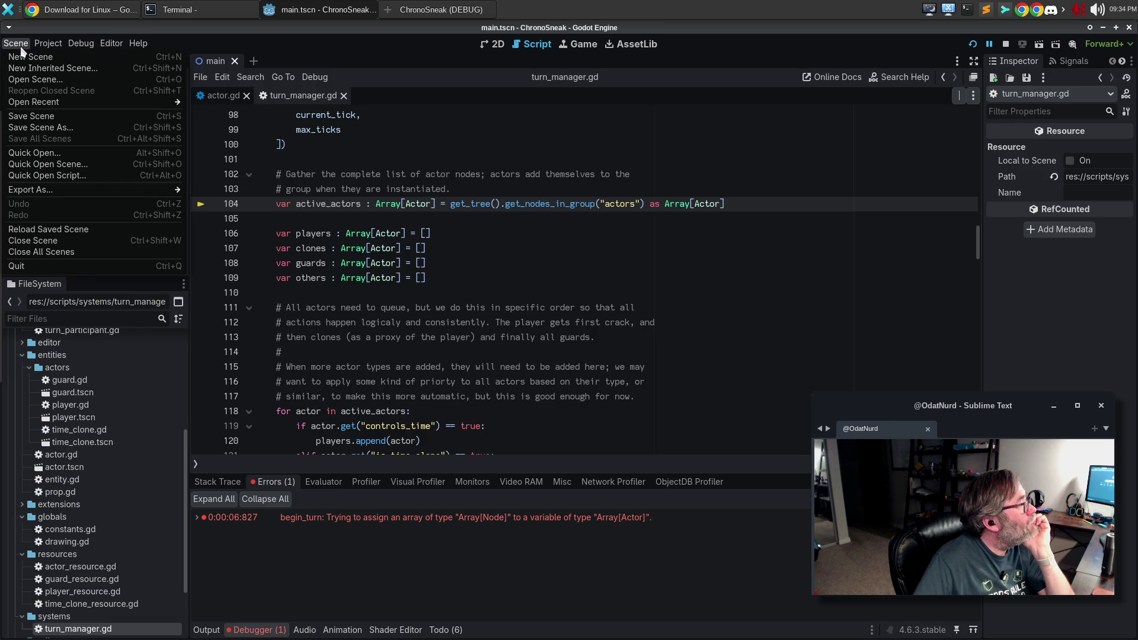
click(63, 269)
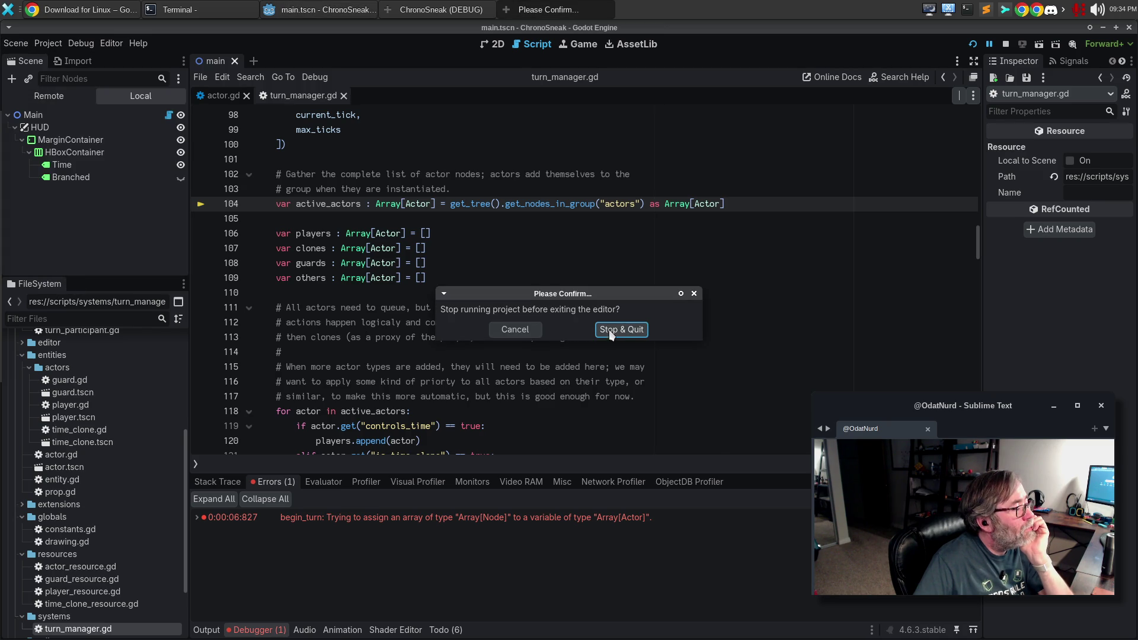
click(632, 332)
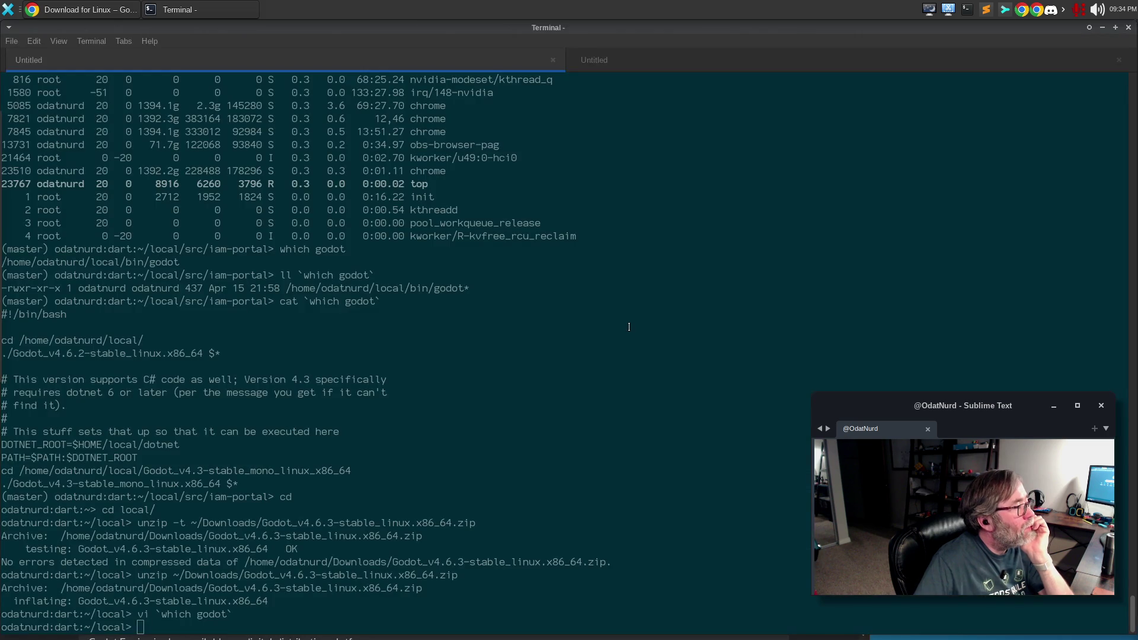
- Revert the launcher script's line 4 to Godot 4.6.2, save it, and relaunch Godot
text(r)
key(Return)
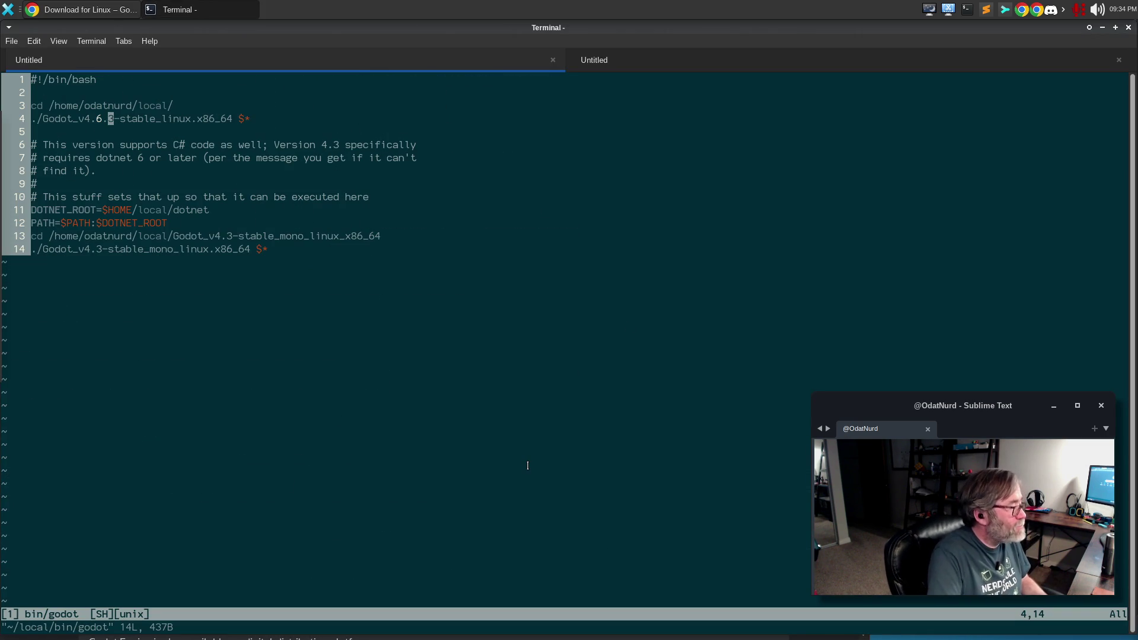
text(r2)
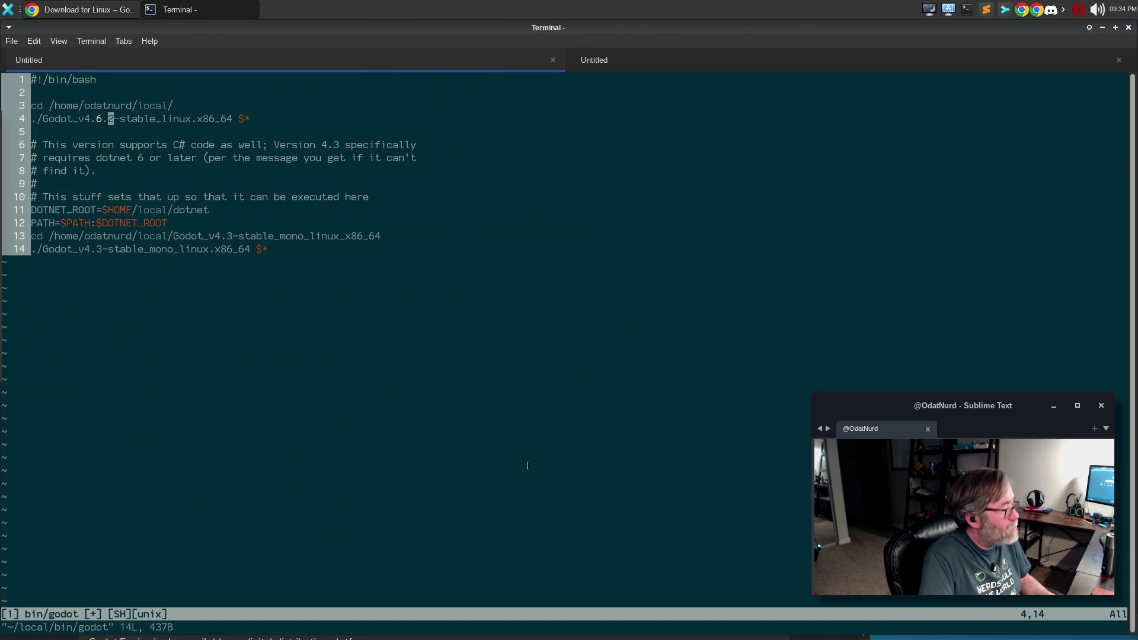
text(:w)
key(Return)
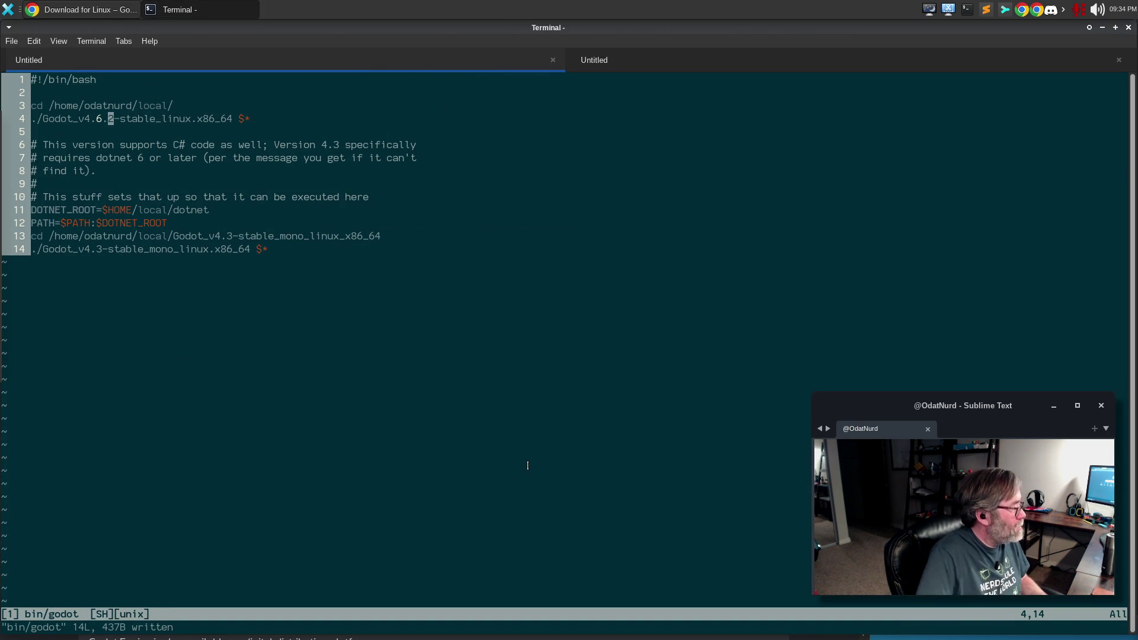
click(17, 338)
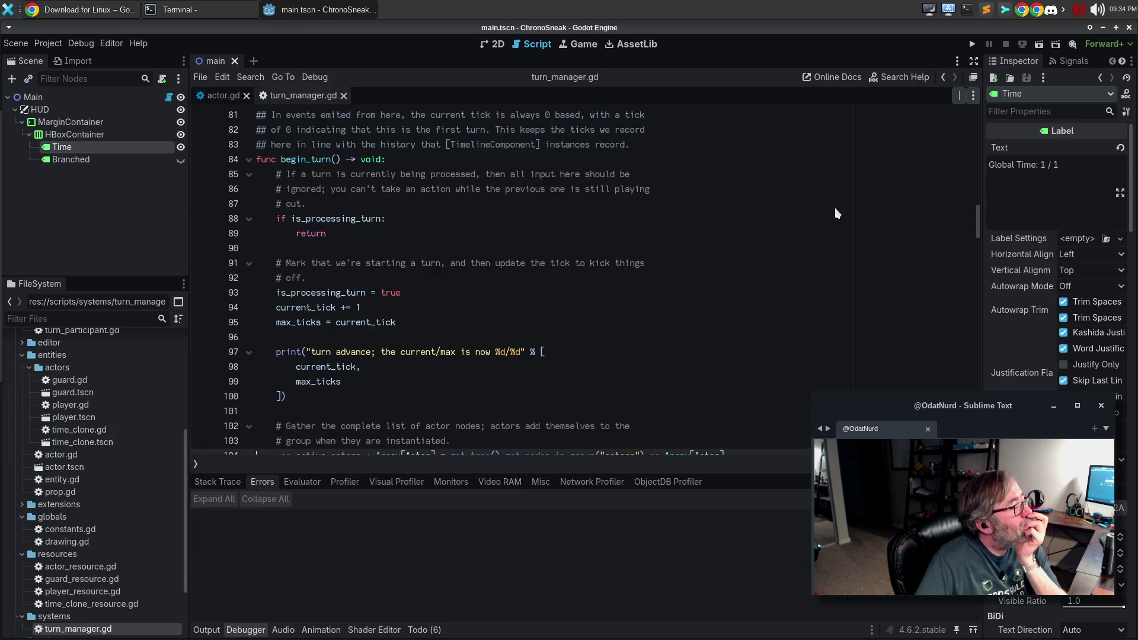
- Run ChronoSneak on 4.6.2 and move right, reproducing the Array[Node]-to-Array[Actor] error at line 104
click(452, 289)
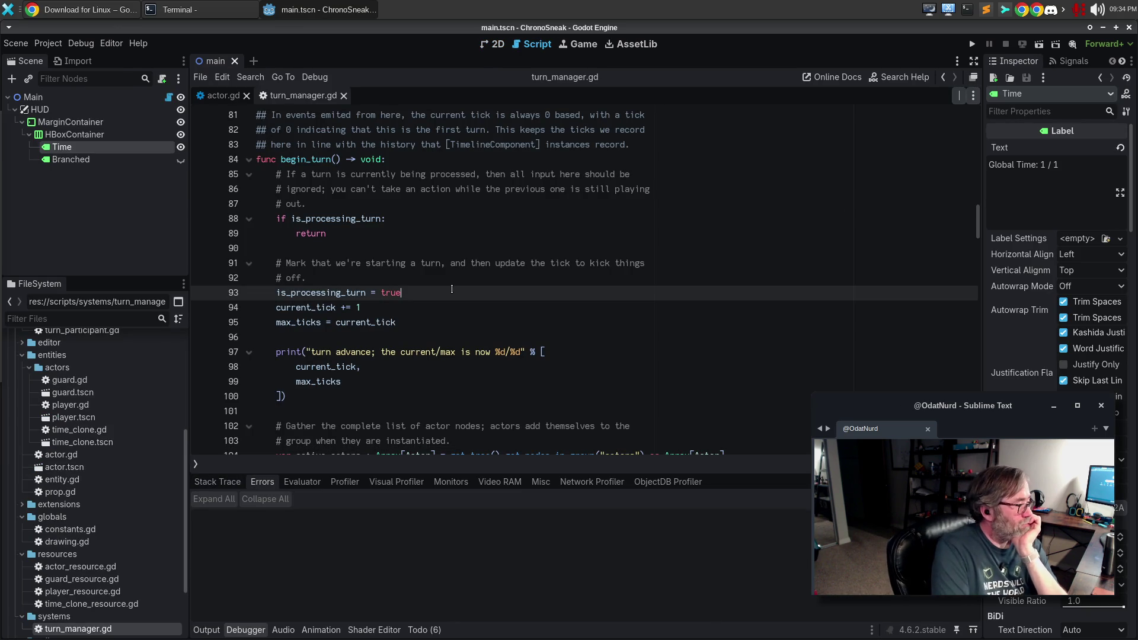
key(F5)
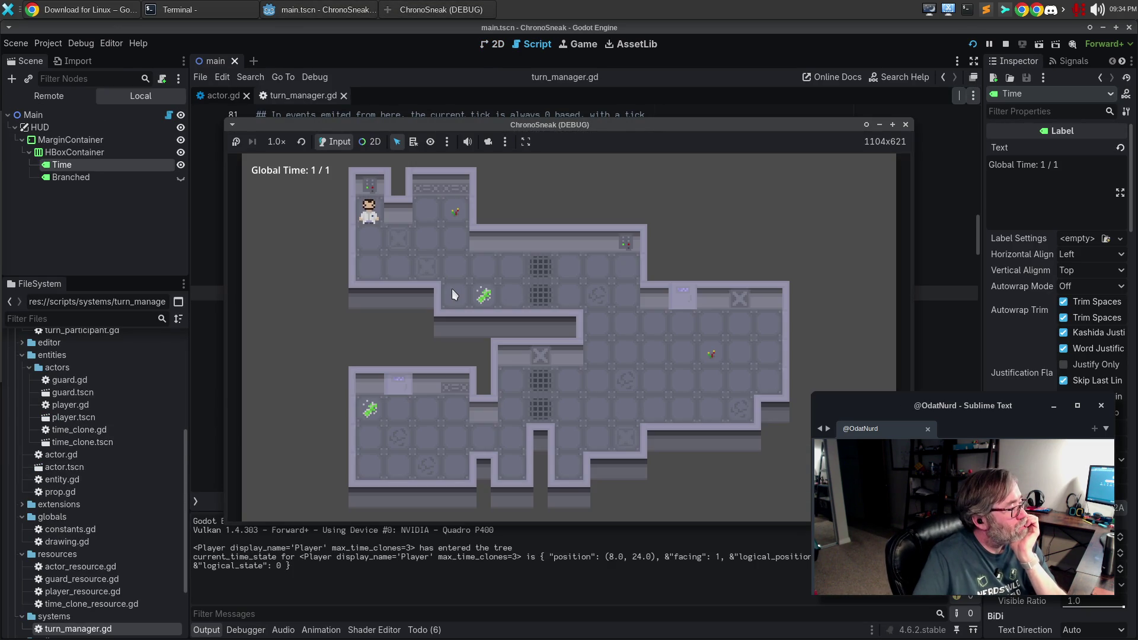
key(Right)
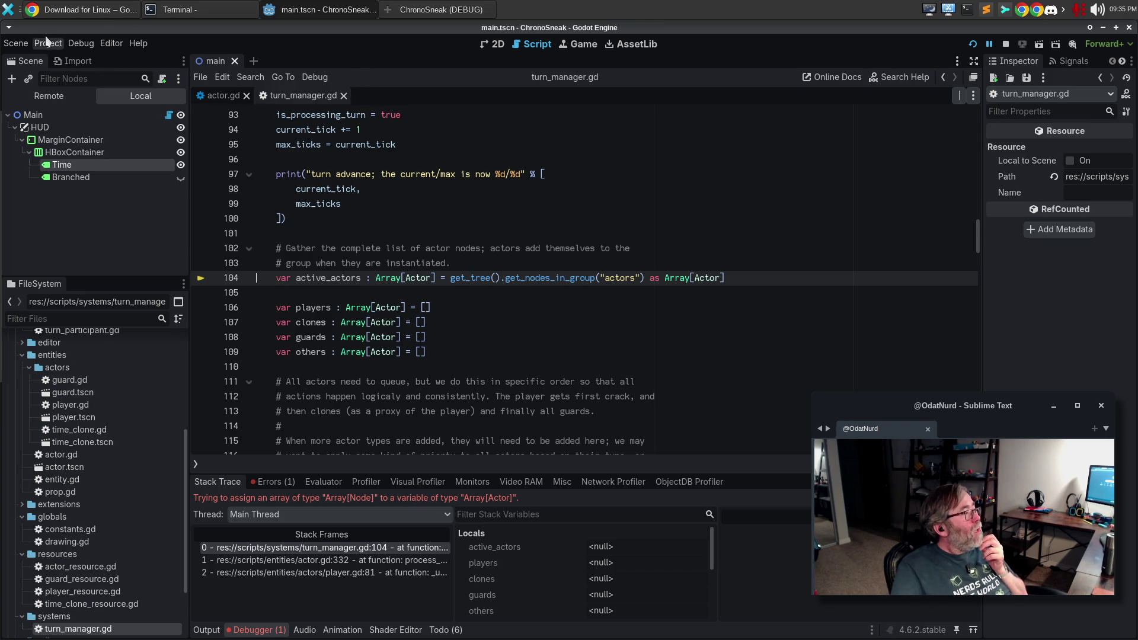
- Quit the Godot editor, stopping the running ChronoSneak game
click(15, 45)
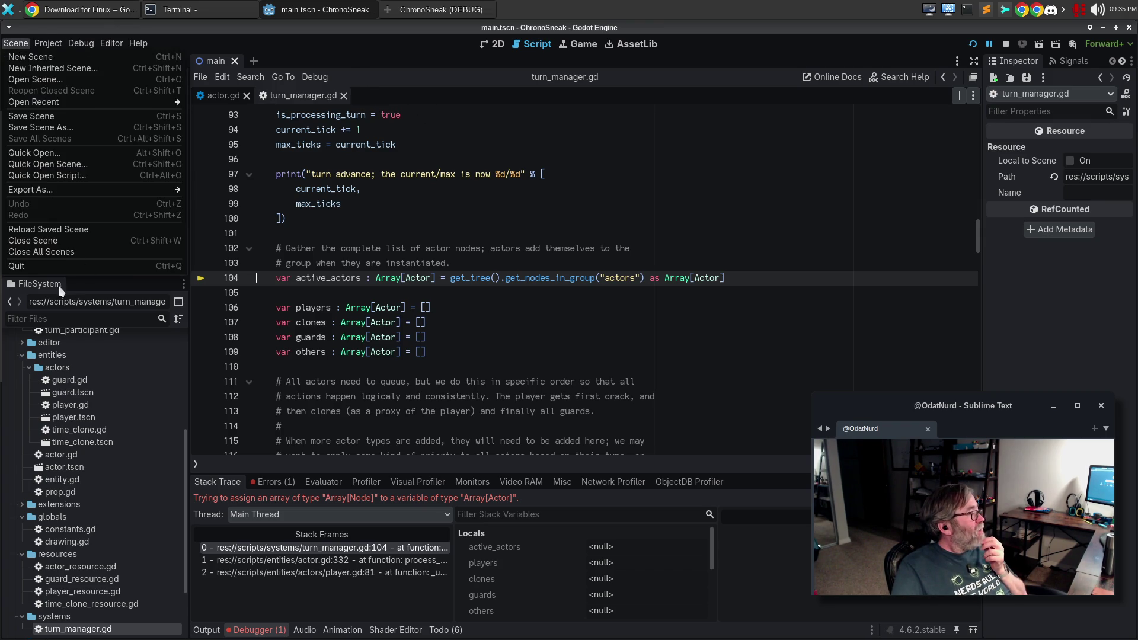
click(45, 266)
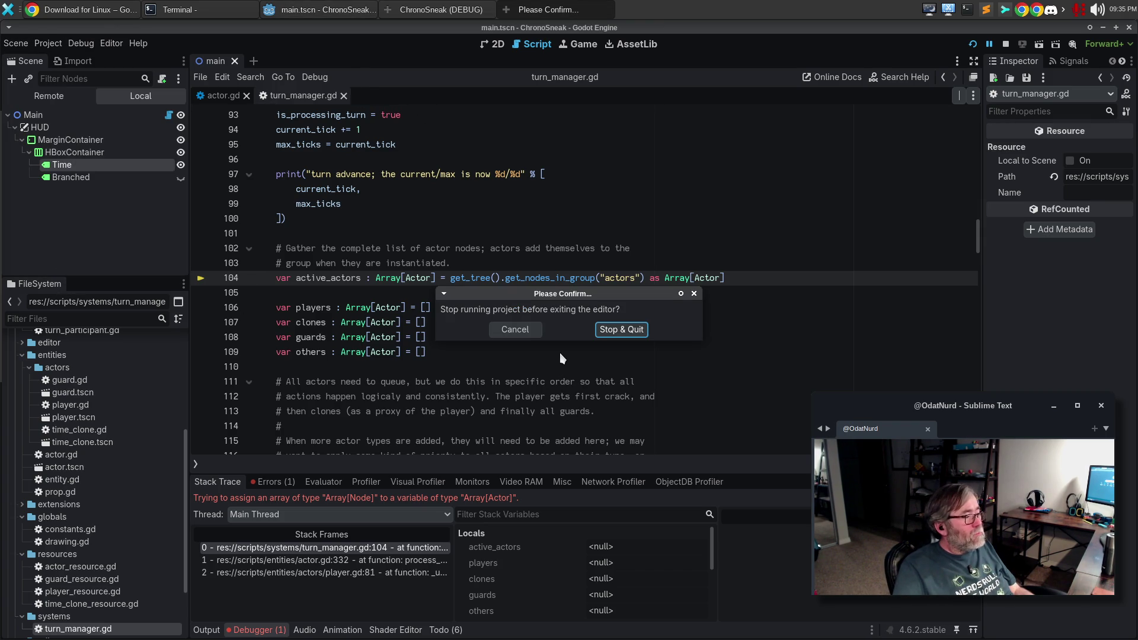
click(621, 330)
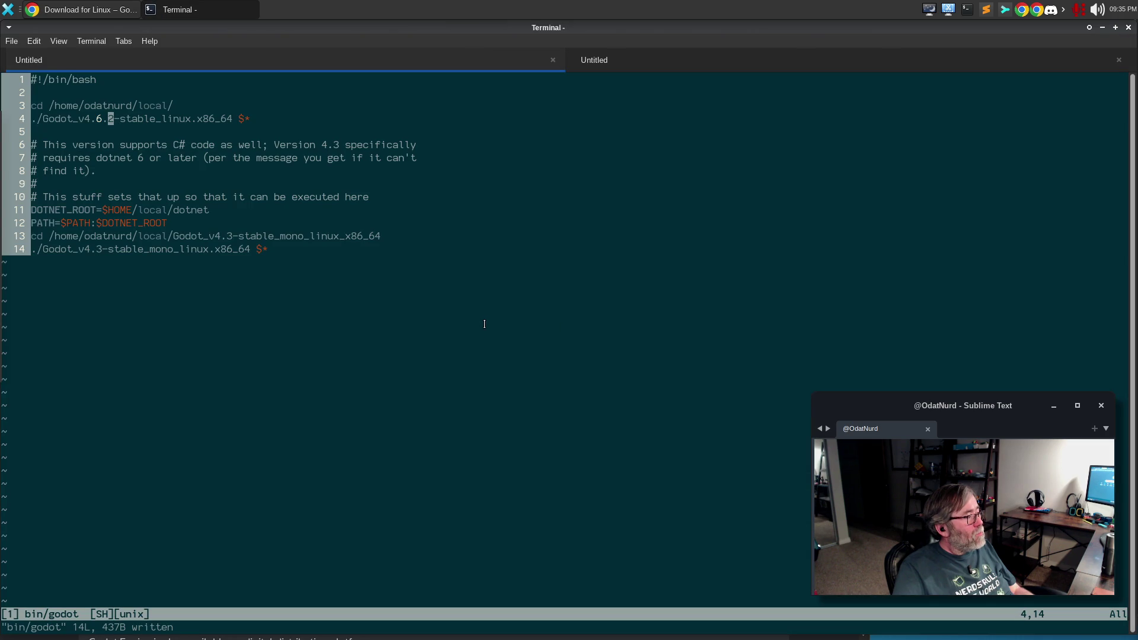
- Change the launcher script's Godot version from 4.6.2 to 4.6.3, save and exit vim
key(ctrl+a)
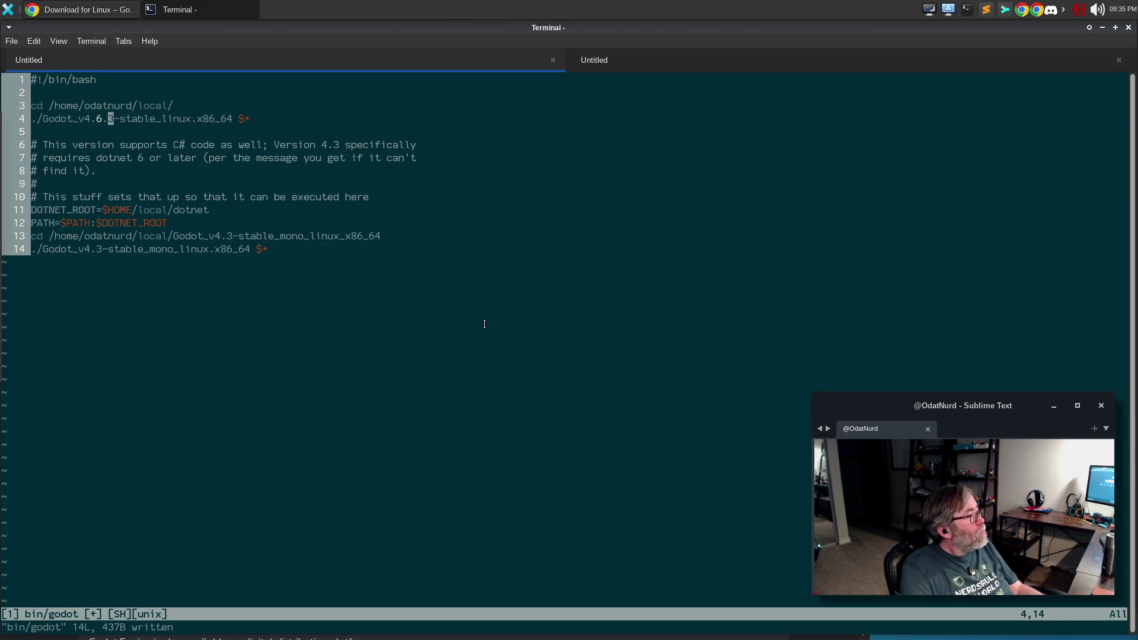
text(:q)
key(Return)
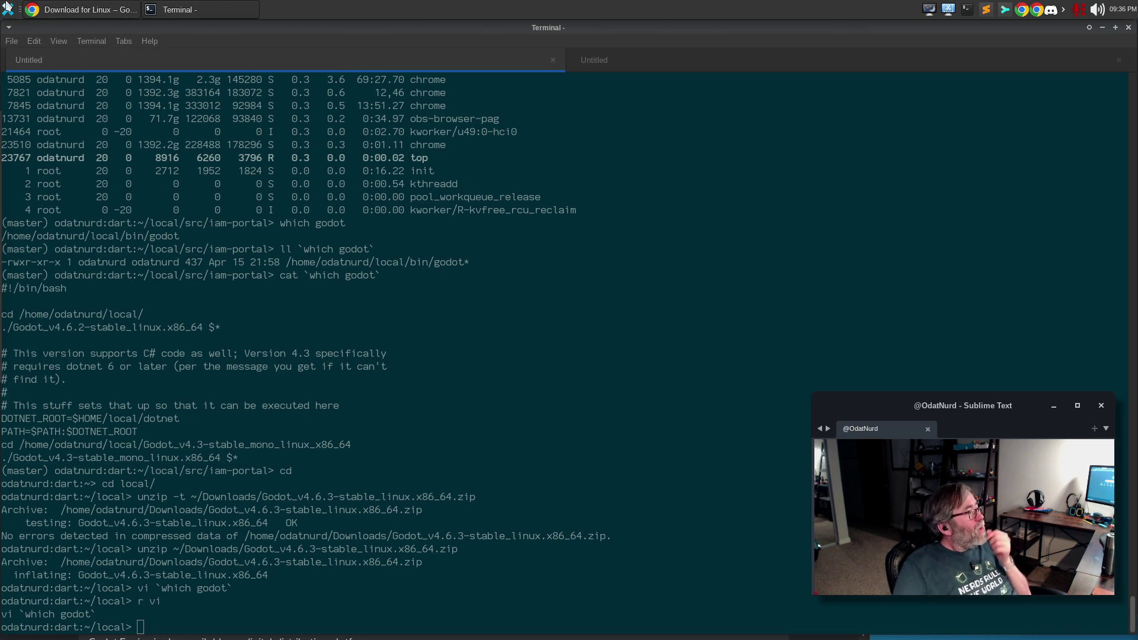
- Relaunch Godot 4.6.3, run ChronoSneak and move right to reproduce the line 104 error
mouse_move(2, 218)
click(12, 341)
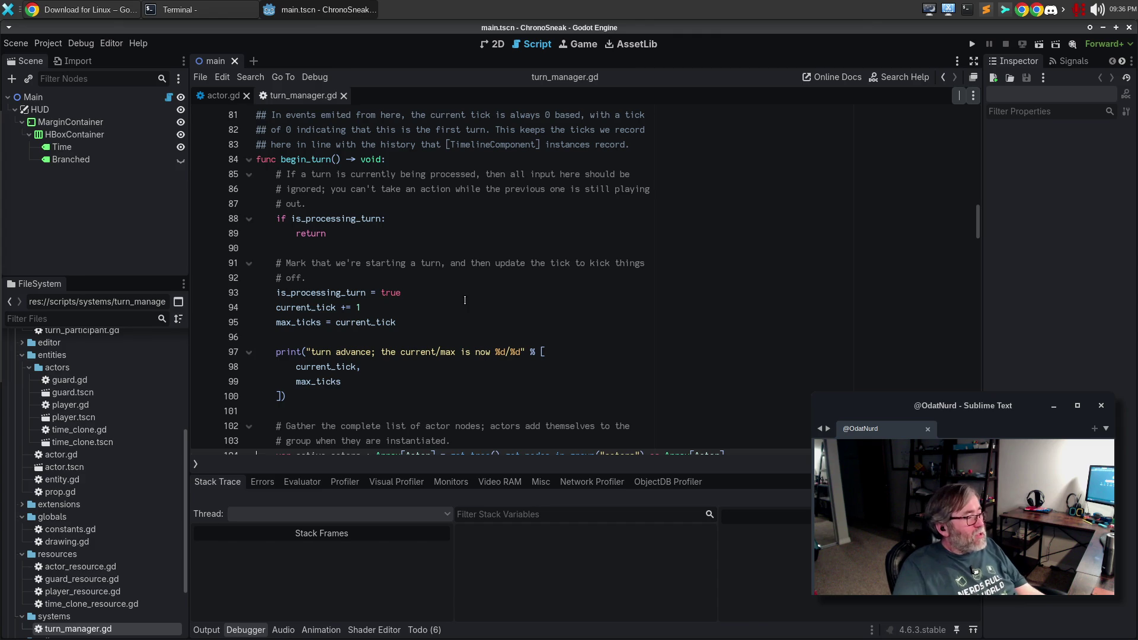
click(464, 300)
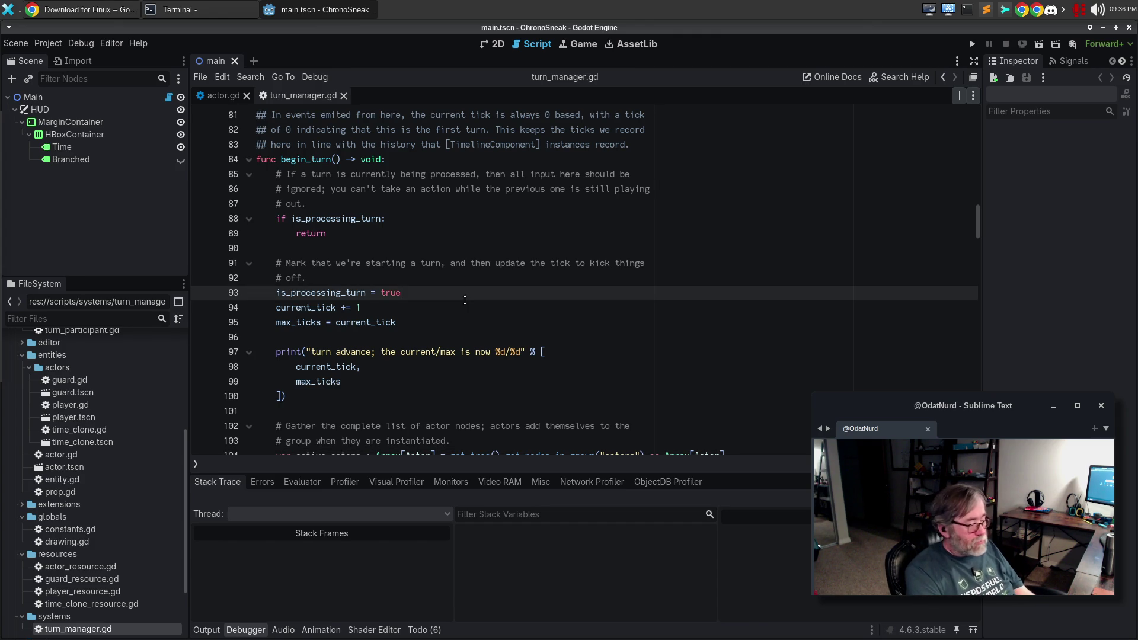
key(F5)
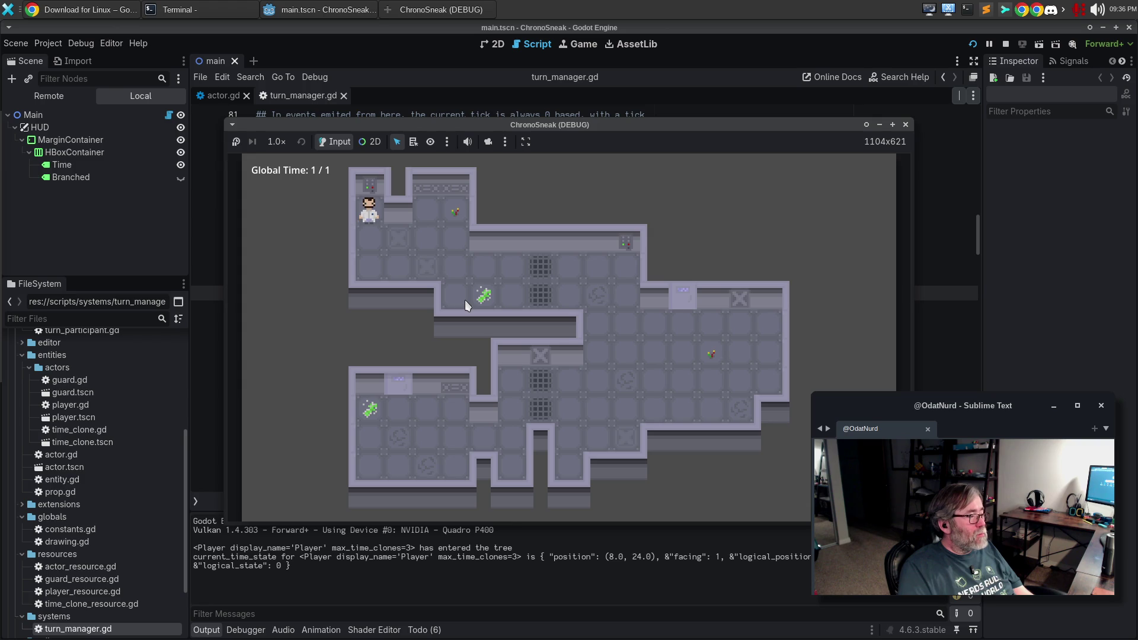
key(Right)
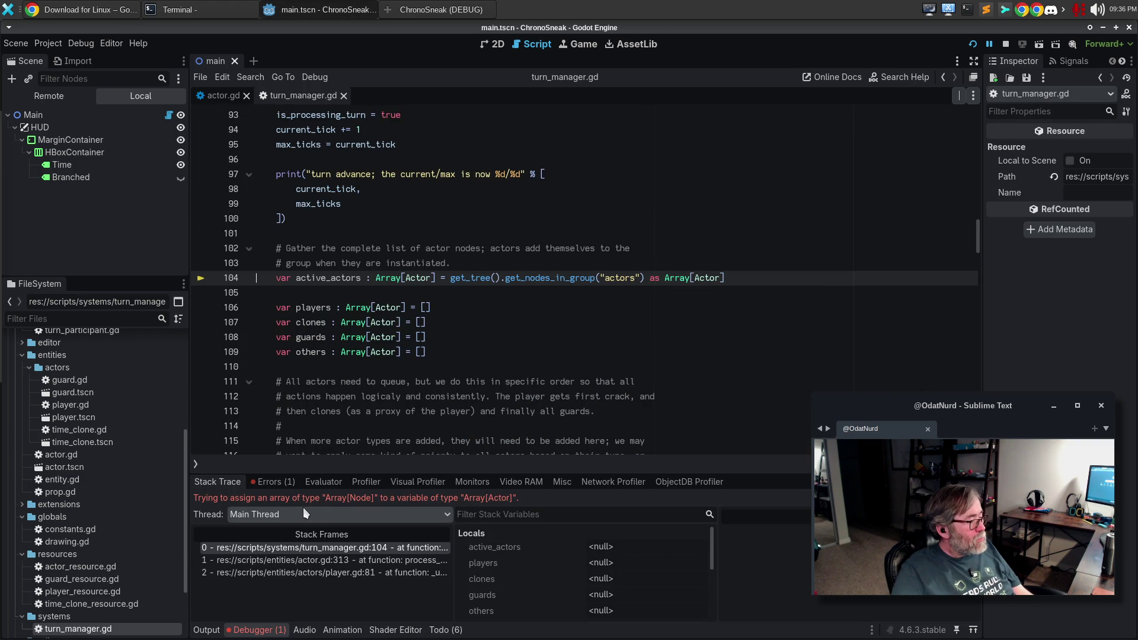
- Copy the begin_turn error from the Debugger's Errors list with Copy Error, then switch to Chrome
click(276, 485)
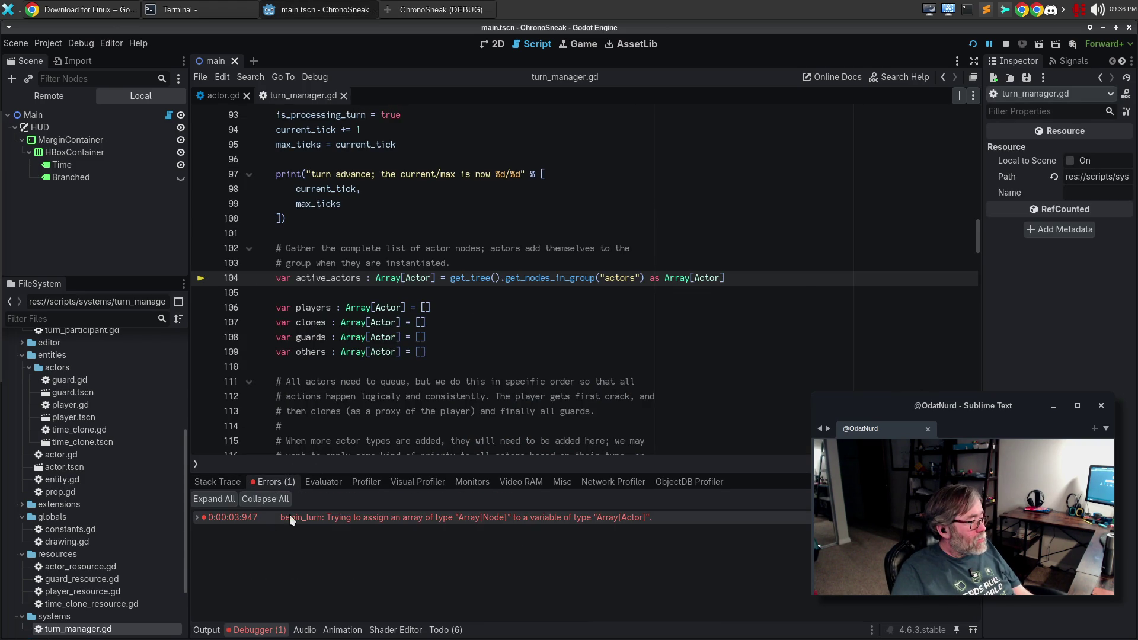
click(196, 517)
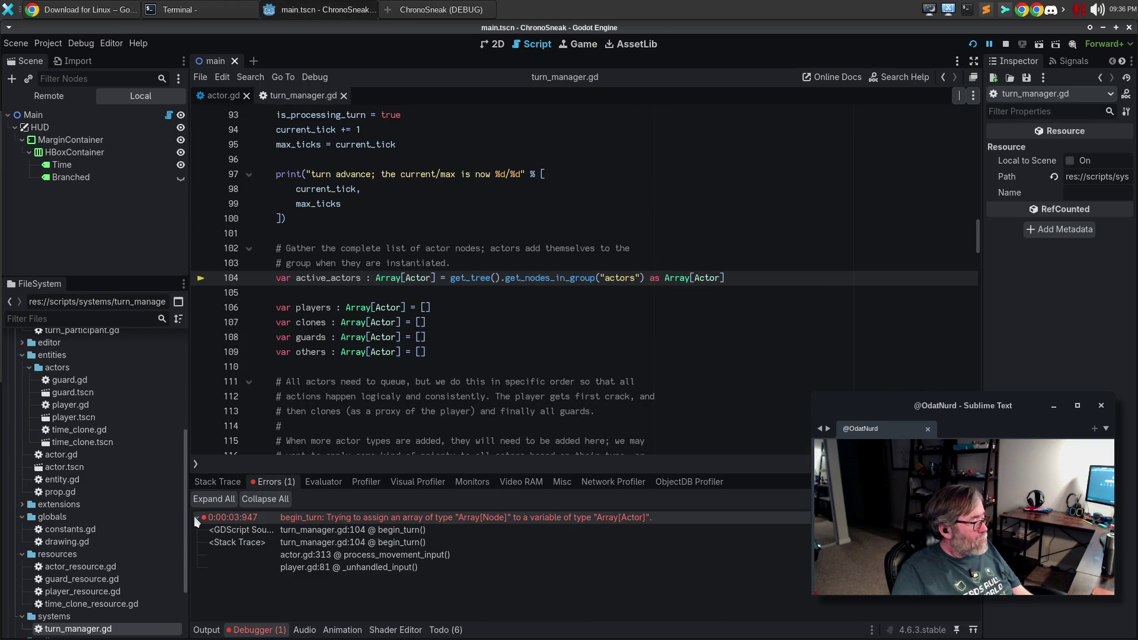
double_click(490, 518)
right_click(486, 519)
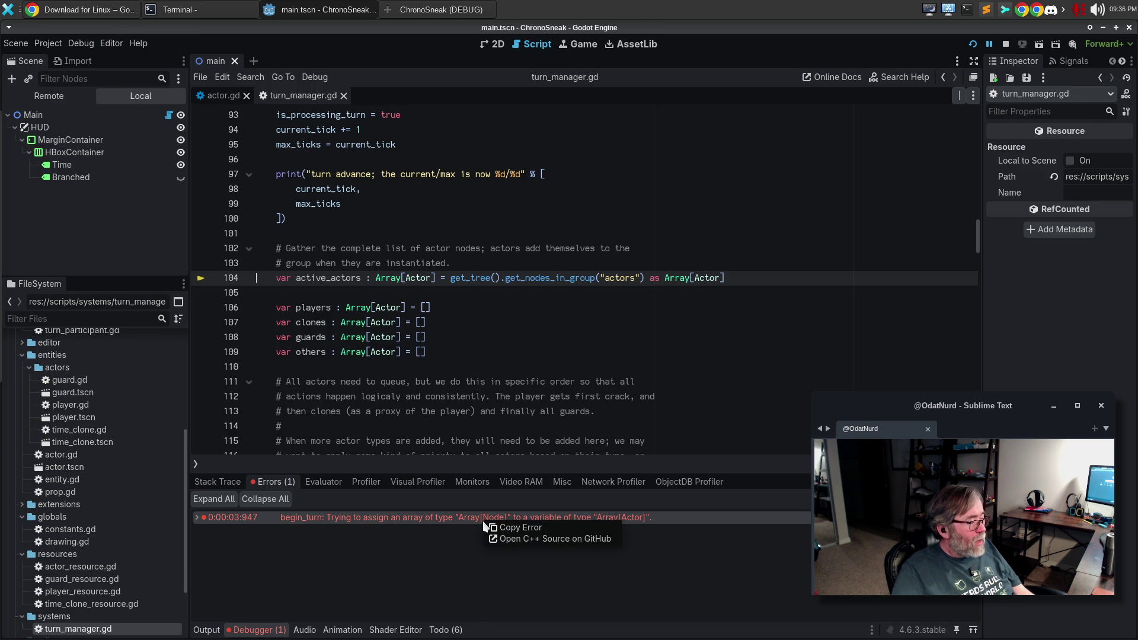
click(507, 528)
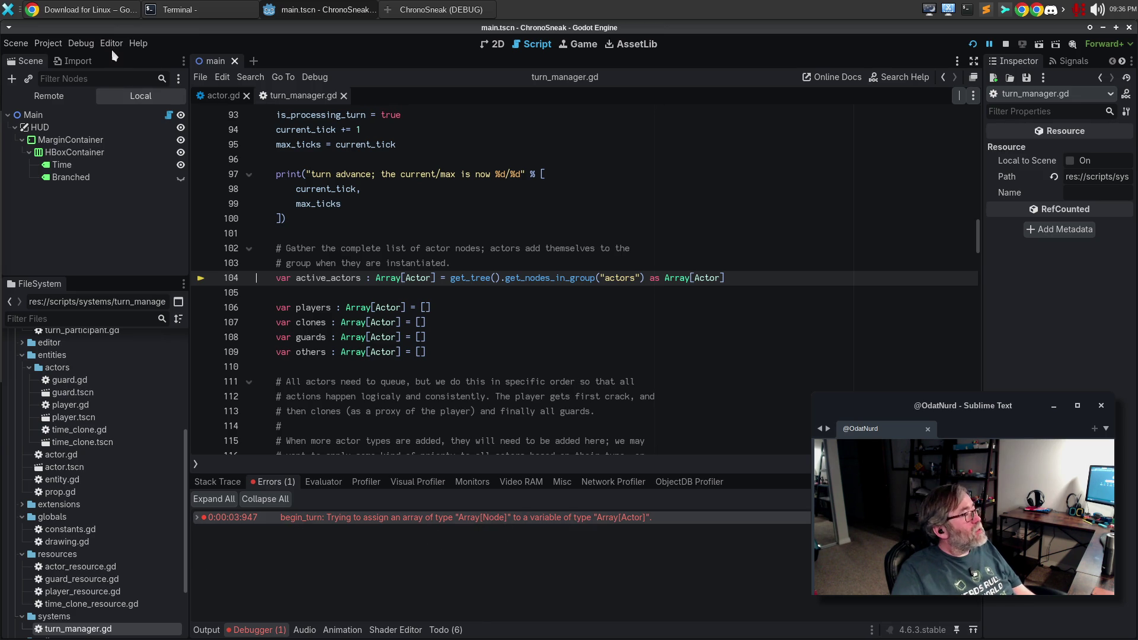
click(86, 12)
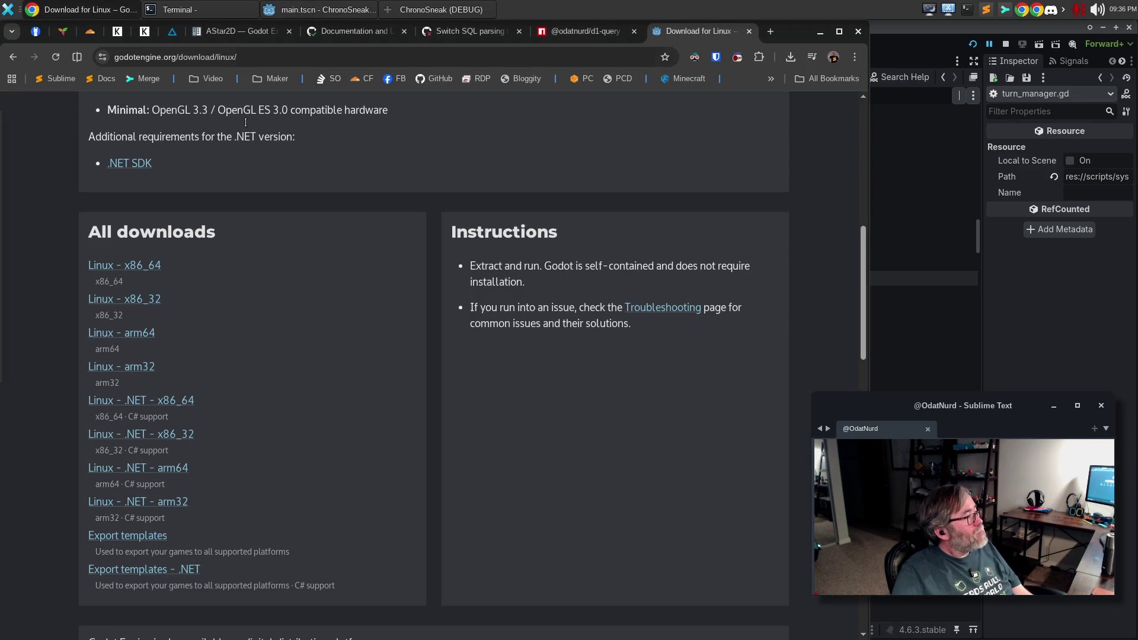
- Paste the copied begin_turn error into Chrome's address bar, select it, and return to Godot
click(452, 57)
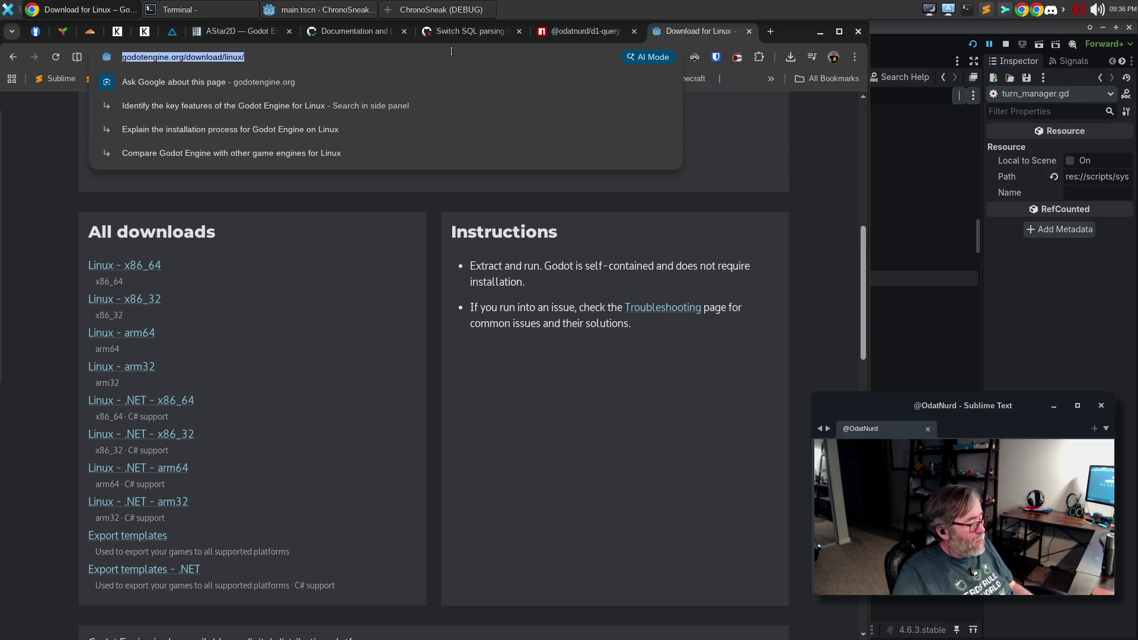
key(ctrl+v)
key(ctrl+a)
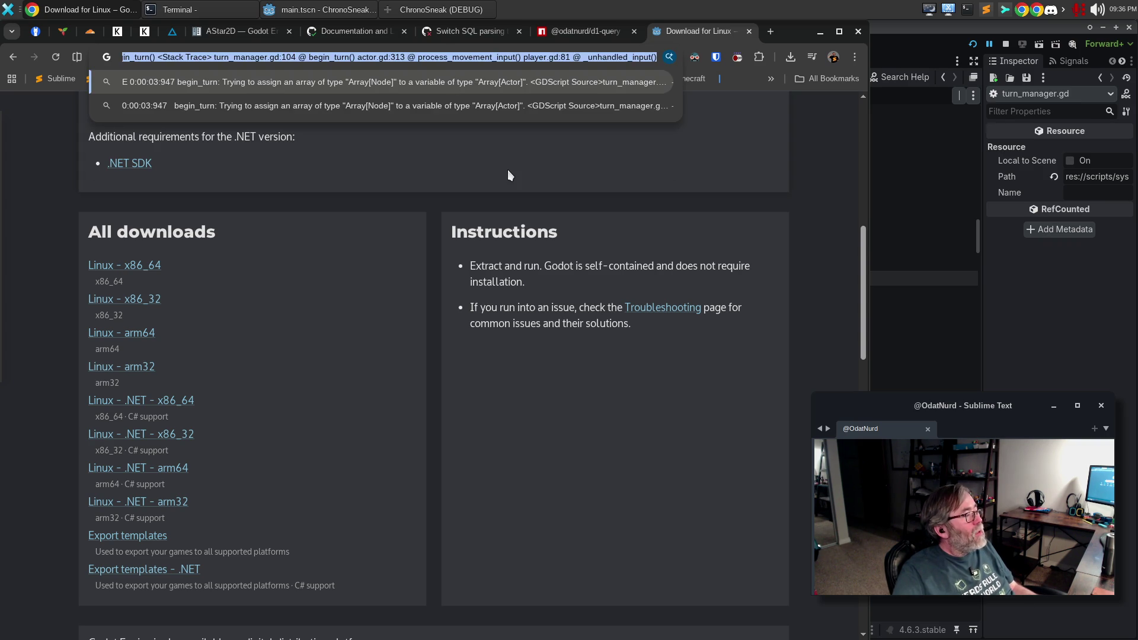
key(alt+Tab)
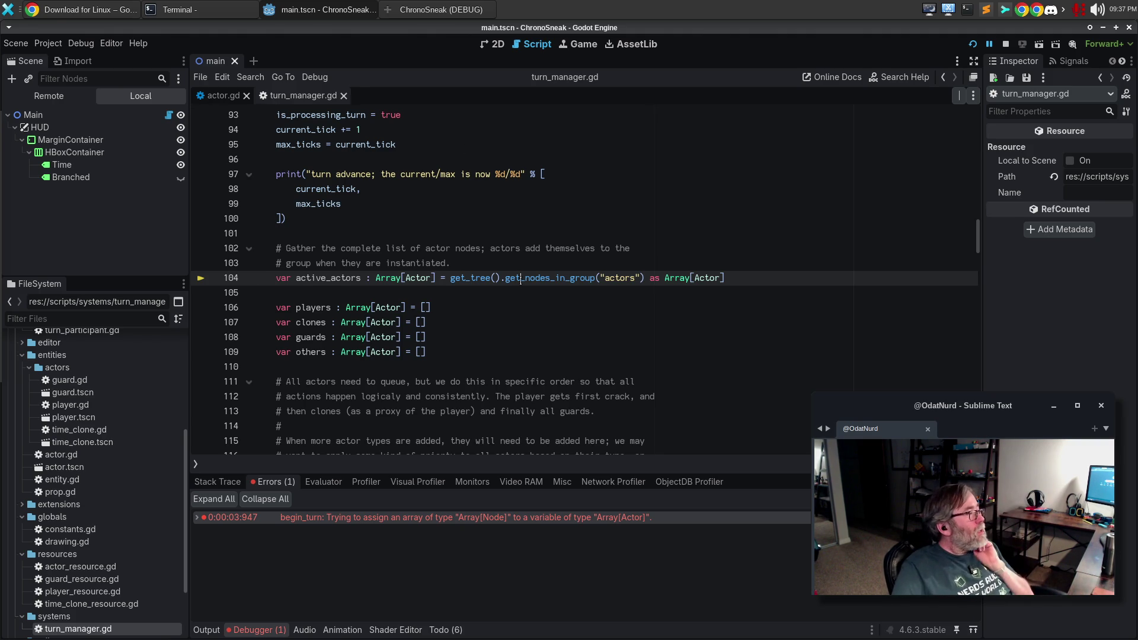
- Switch to actor.gd and scroll to its class declaration at the top
scroll(500, 271, up, 5)
click(215, 98)
scroll(426, 205, up, 20)
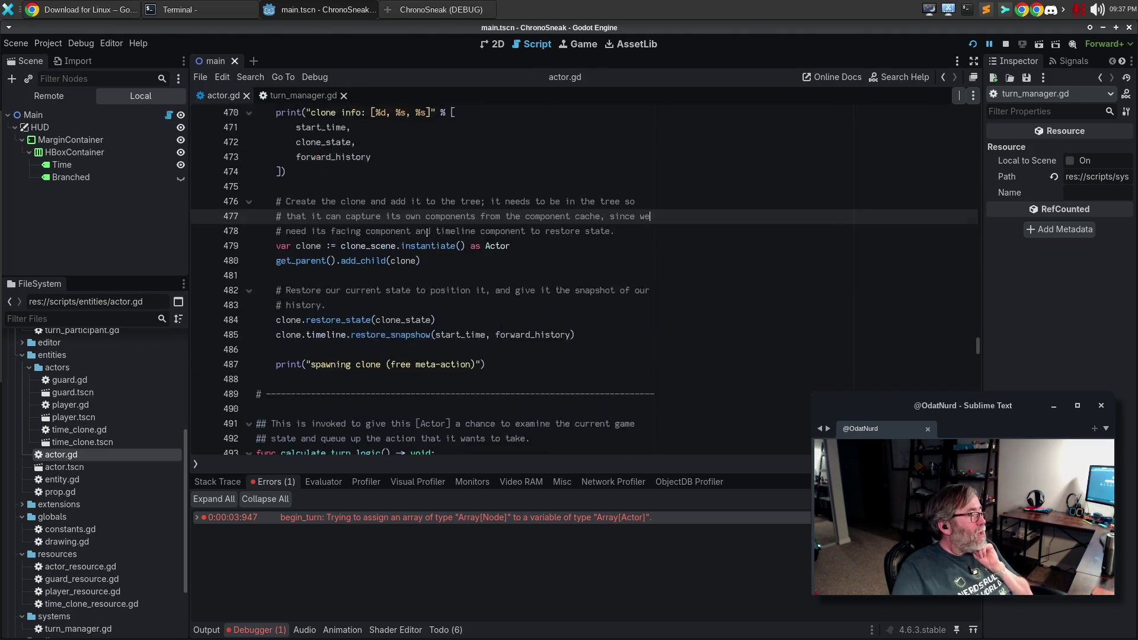
scroll(425, 206, up, 20)
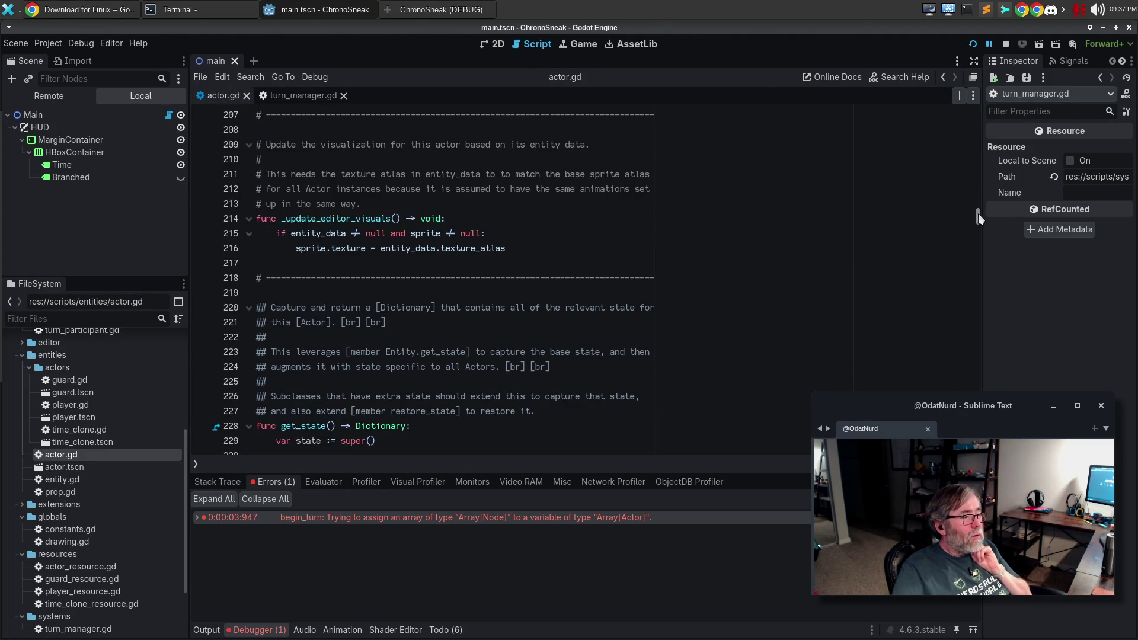
drag(978, 221, 978, 110)
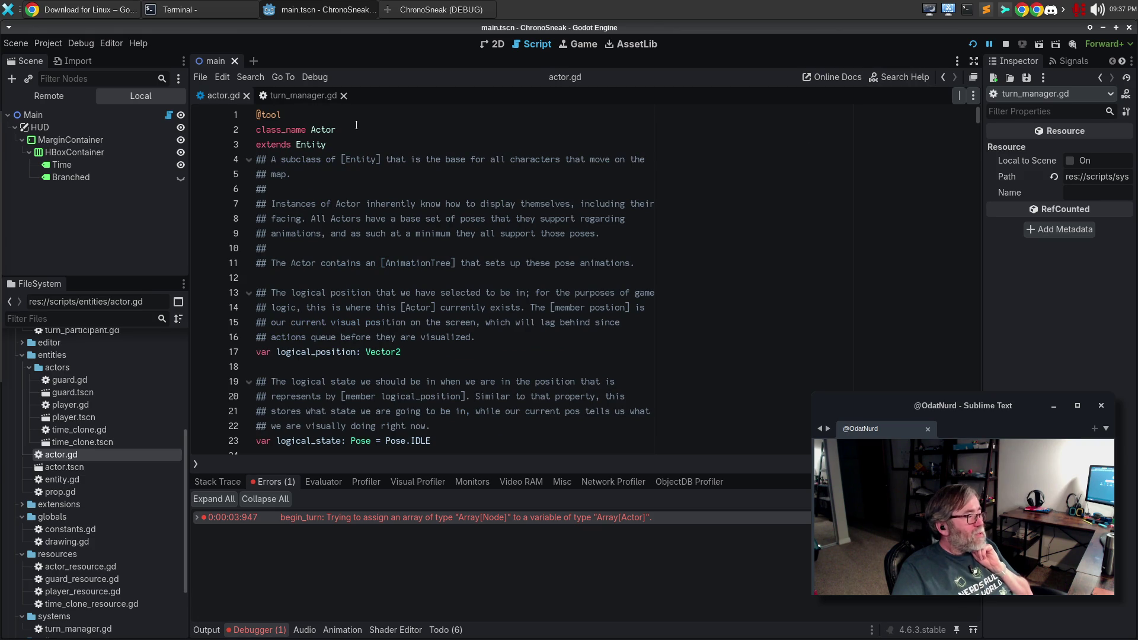
- Follow Entity into entity.gd, open the Node2D class reference, then return to turn_manager.gd line 104
click(346, 144)
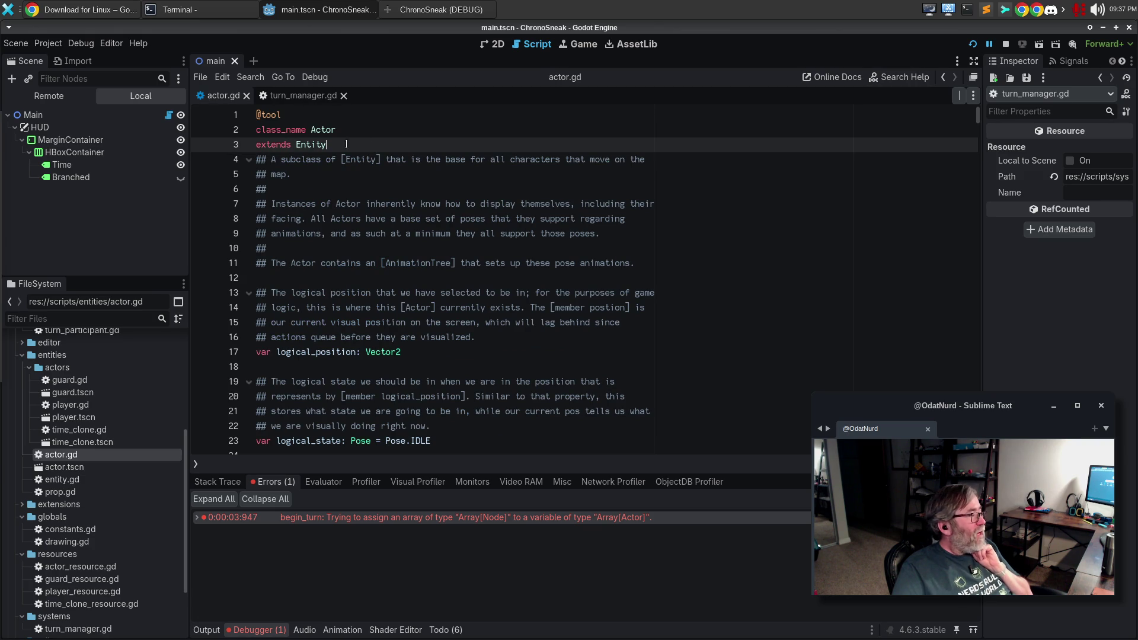
ctrl+click(307, 144)
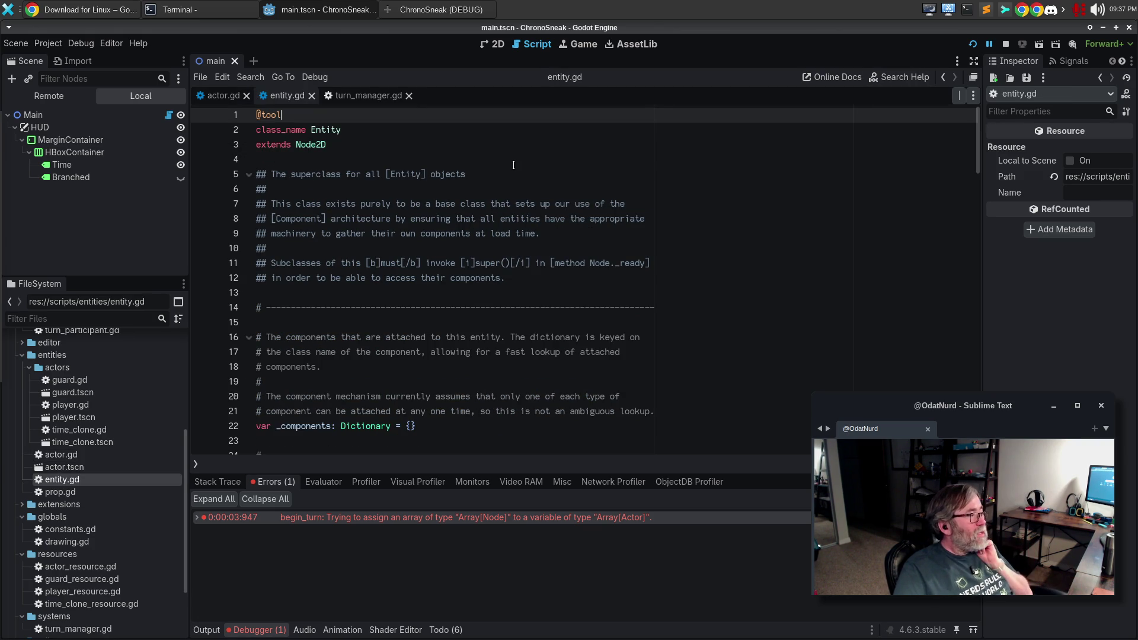
ctrl+click(310, 145)
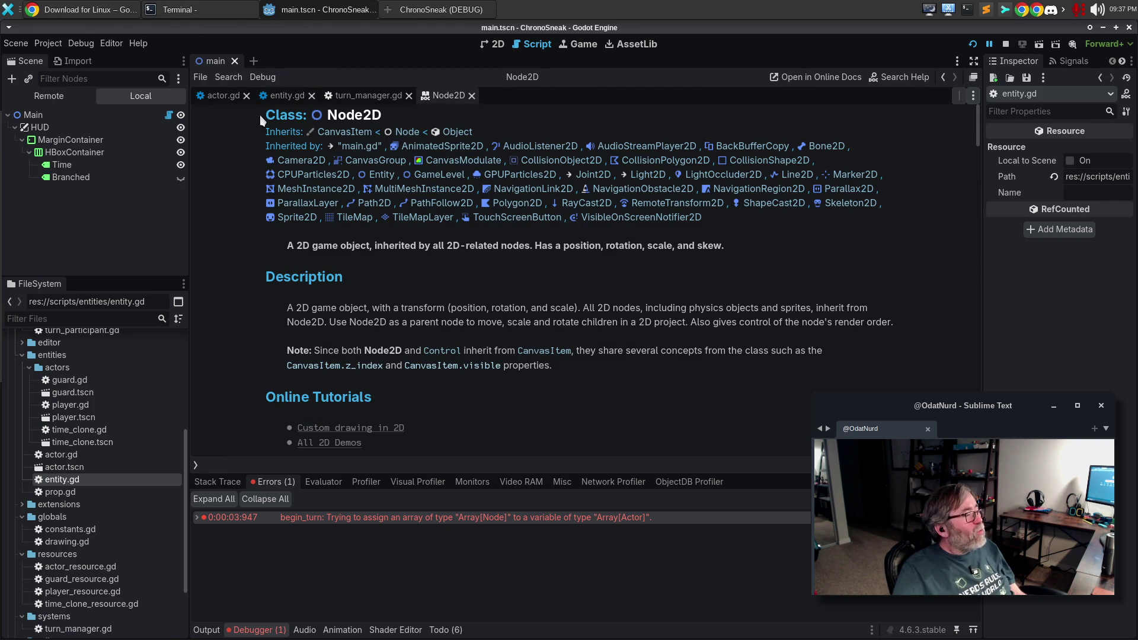
click(363, 96)
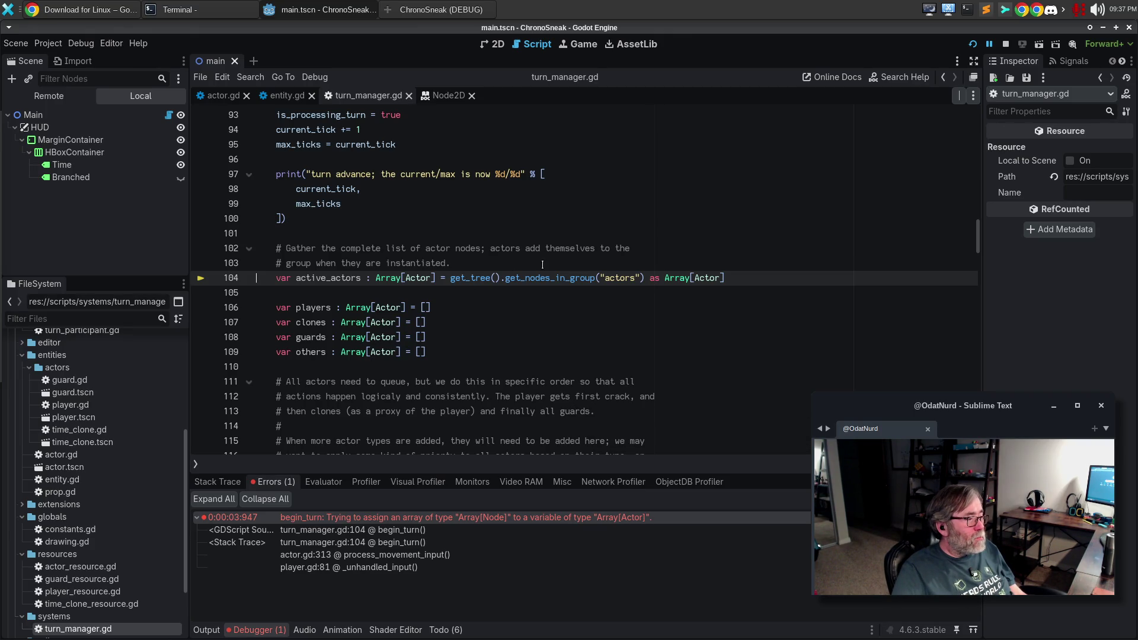
- Google 'godot get_nodes_in_group with typecast' from Chrome's address bar
click(74, 14)
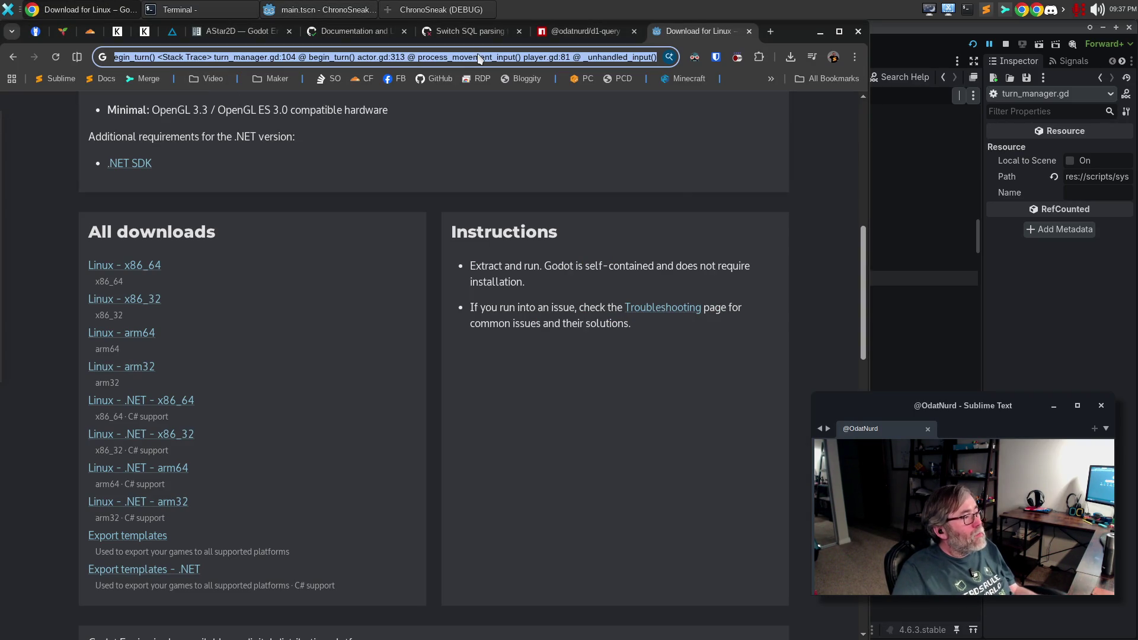
text(godot get_nodes_)
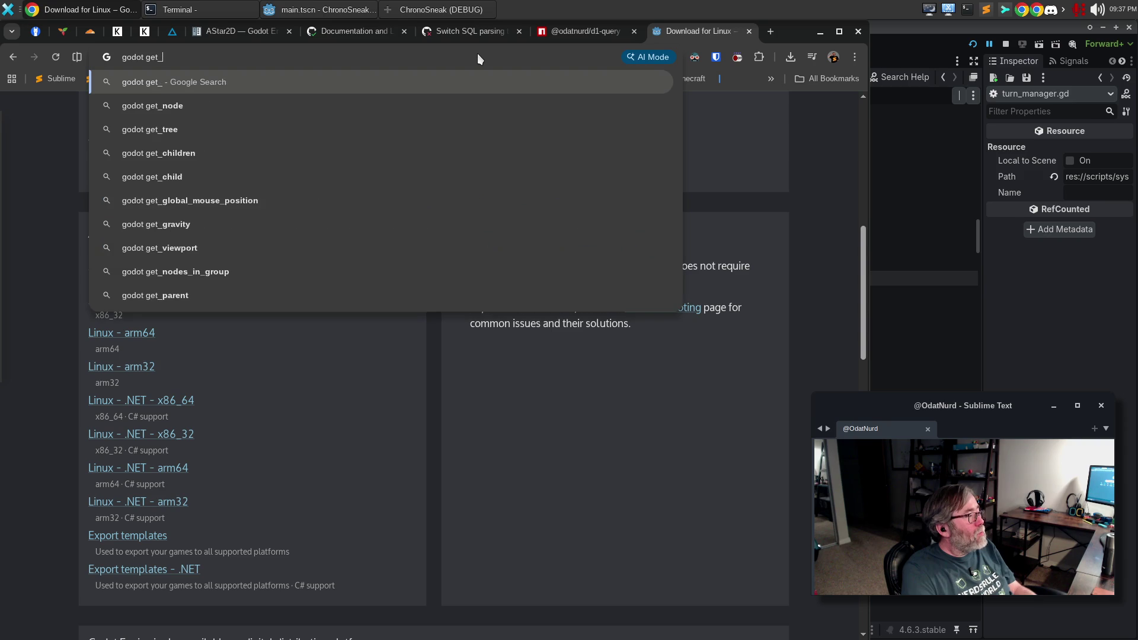
text(in)
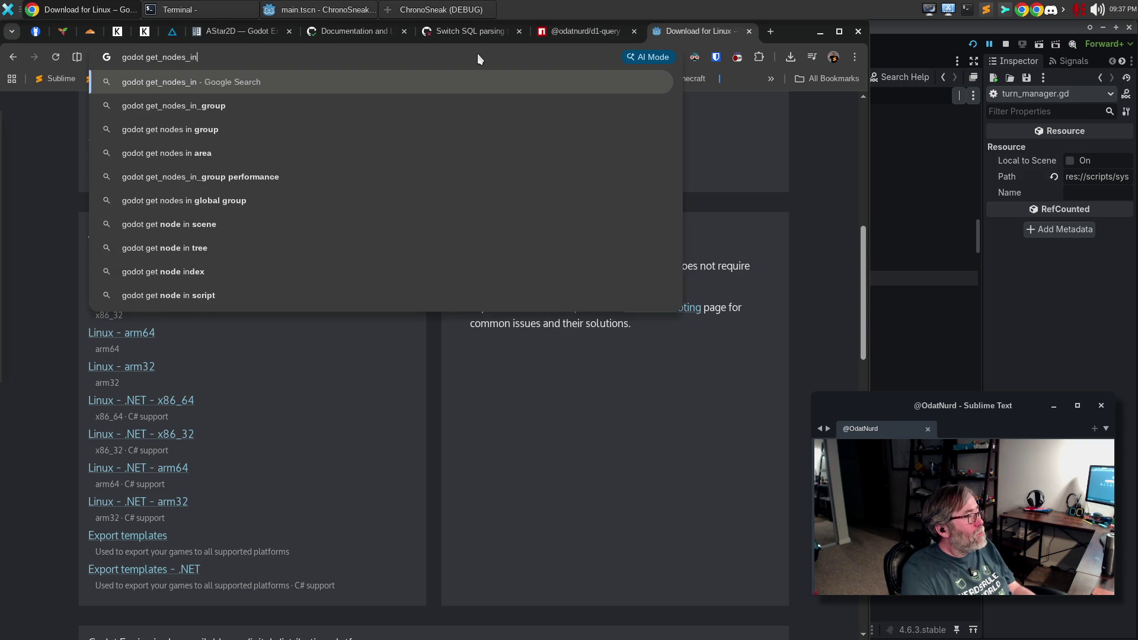
text(_g)
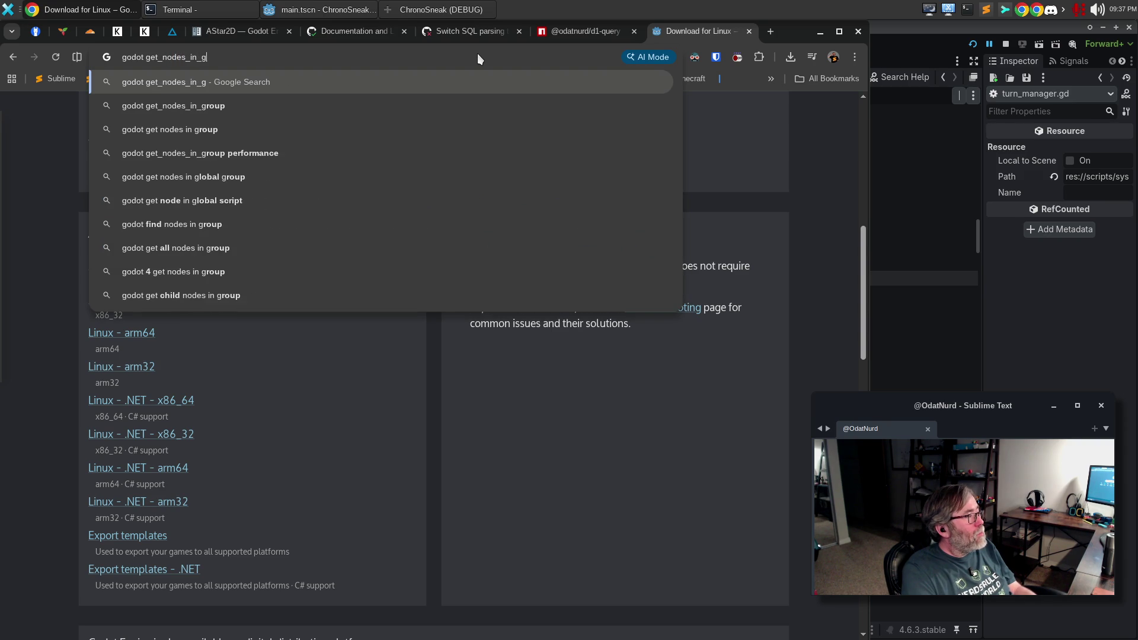
text(roup with typecast)
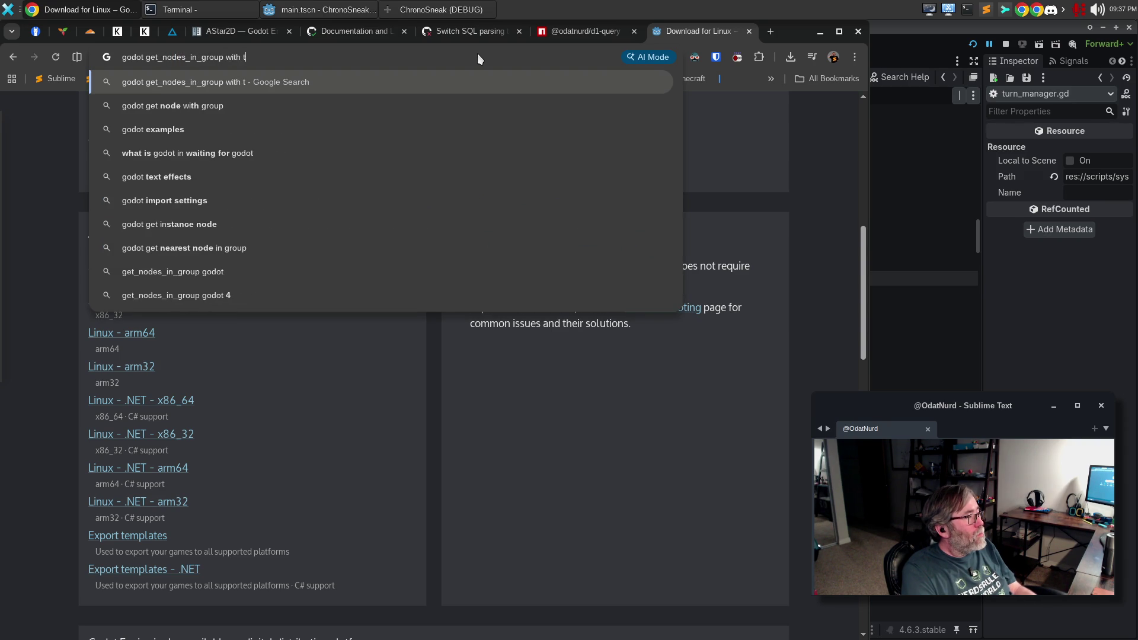
key(Return)
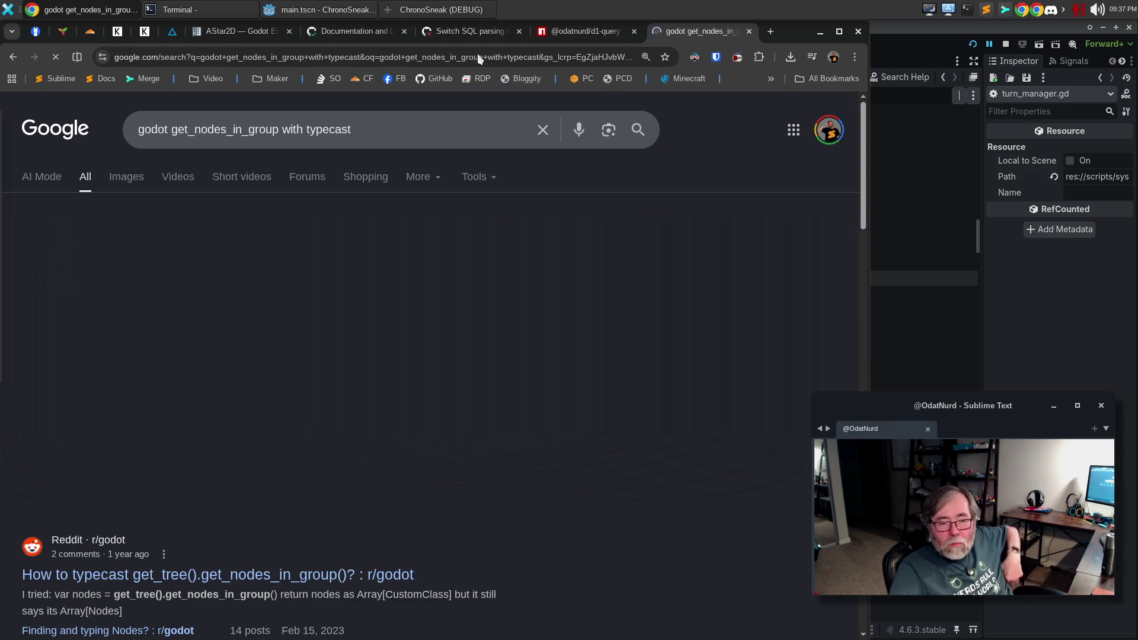